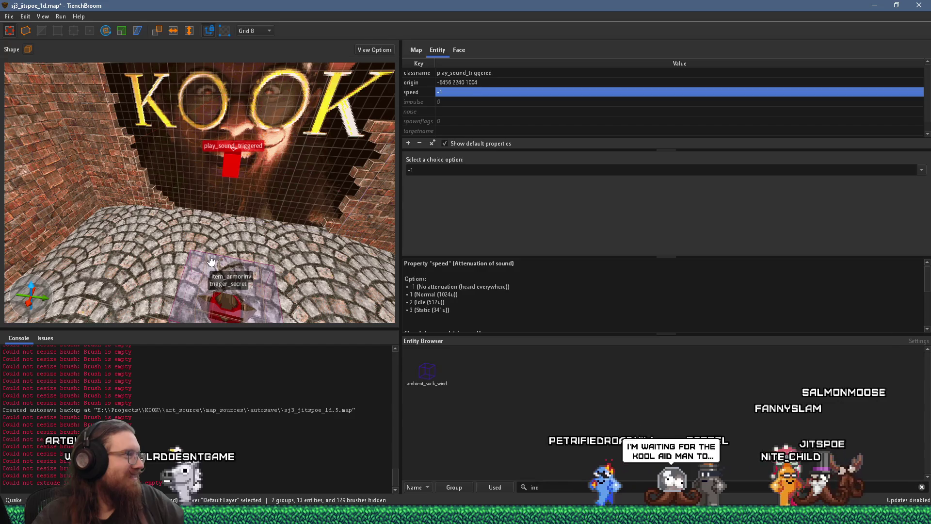
Clear the sound and detail wall selections and fly the view over to the ladder shaft room
{"action": "scroll", "coordinate": [240, 227], "scroll_direction": "down", "scroll_amount": 6}
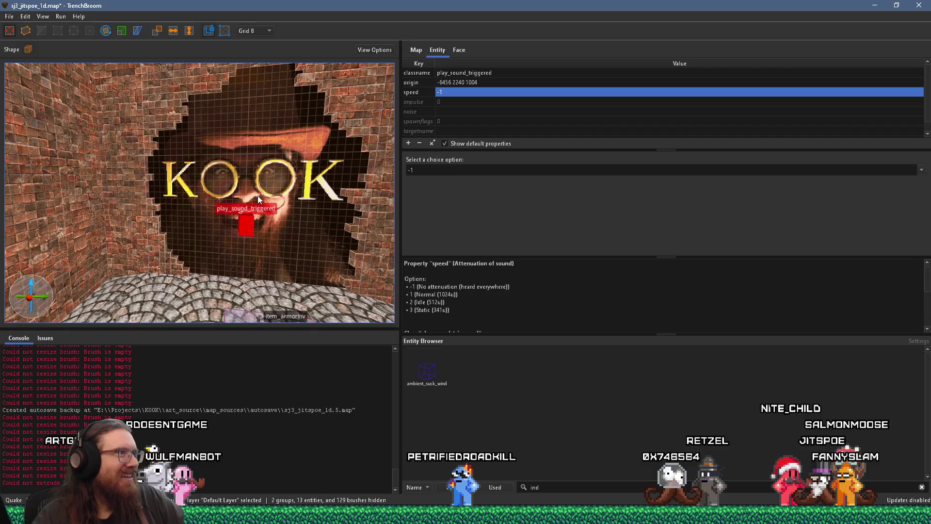
{"action": "scroll", "coordinate": [258, 196], "scroll_direction": "up", "scroll_amount": 6}
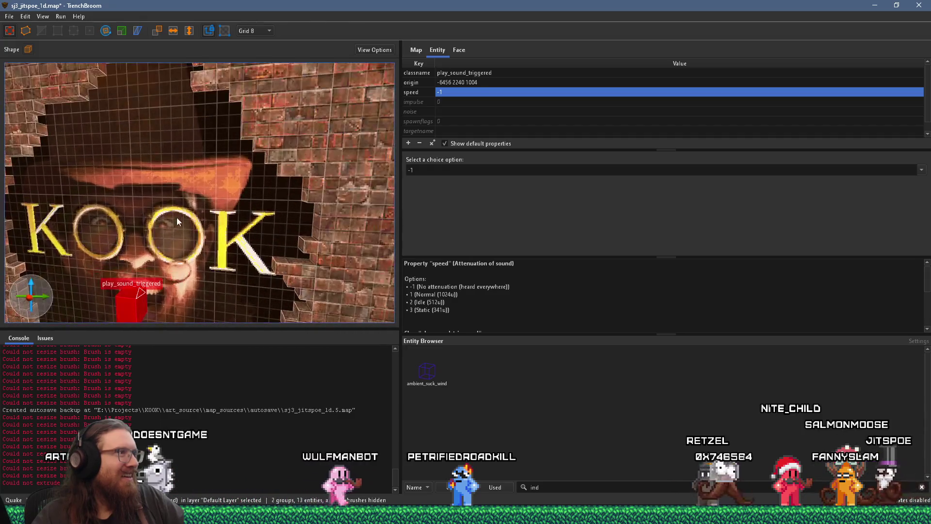
{"action": "scroll", "coordinate": [194, 214], "scroll_direction": "up", "scroll_amount": 3}
{"action": "left_click", "coordinate": [241, 186]}
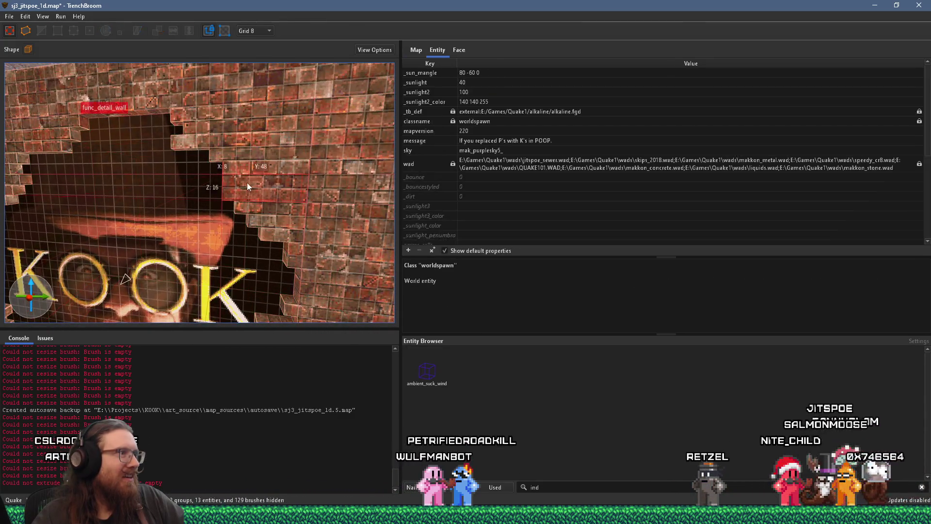
{"action": "left_click", "coordinate": [247, 184]}
{"action": "left_click", "coordinate": [246, 196], "text": "ctrl"}
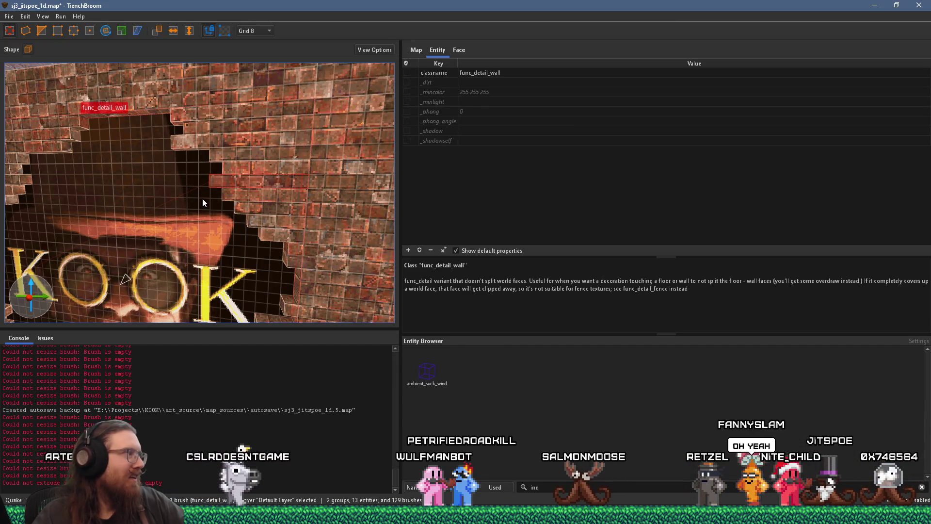
{"action": "key", "text": "Escape"}
{"action": "scroll", "coordinate": [203, 200], "scroll_direction": "down", "scroll_amount": 5}
{"action": "key", "text": "a"}
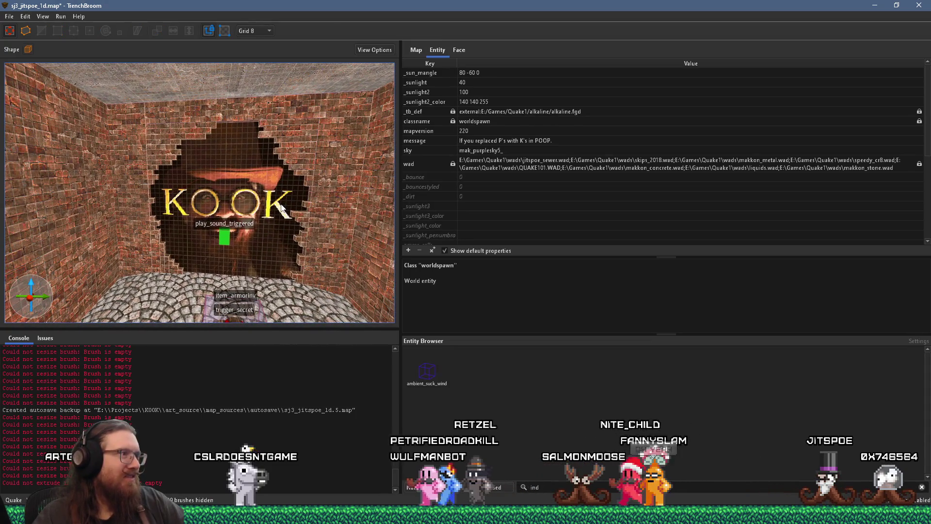
{"action": "key", "text": "x"}
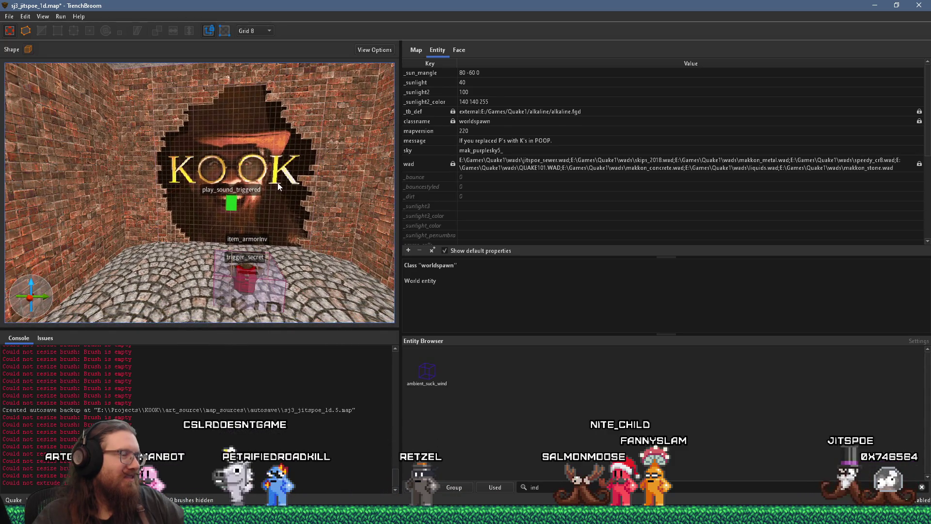
{"action": "key", "text": "d"}
{"action": "mouse_move", "coordinate": [271, 219]}
{"action": "left_mouse_down"}
{"action": "mouse_move", "coordinate": [196, 225]}
{"action": "mouse_move", "coordinate": [267, 232]}
{"action": "mouse_move", "coordinate": [128, 226]}
{"action": "mouse_move", "coordinate": [179, 229]}
{"action": "mouse_move", "coordinate": [162, 168]}
{"action": "mouse_move", "coordinate": [179, 237]}
{"action": "mouse_move", "coordinate": [206, 123]}
{"action": "mouse_move", "coordinate": [203, 150]}
{"action": "mouse_move", "coordinate": [226, 141]}
{"action": "mouse_move", "coordinate": [190, 215]}
{"action": "mouse_move", "coordinate": [259, 262]}
{"action": "mouse_move", "coordinate": [250, 309]}
{"action": "mouse_move", "coordinate": [266, 294]}
{"action": "mouse_move", "coordinate": [234, 264]}
{"action": "mouse_move", "coordinate": [255, 89]}
{"action": "mouse_move", "coordinate": [258, 259]}
{"action": "left_mouse_up"}
Select the yellow cage light and drag it next to the KOOK portrait wall
{"action": "left_click", "coordinate": [258, 262]}
{"action": "left_click_drag", "start_coordinate": [277, 91], "coordinate": [262, 193]}
{"action": "mouse_move", "coordinate": [271, 101]}
{"action": "left_mouse_down"}
{"action": "mouse_move", "coordinate": [243, 169]}
{"action": "mouse_move", "coordinate": [172, 272]}
{"action": "left_mouse_up"}
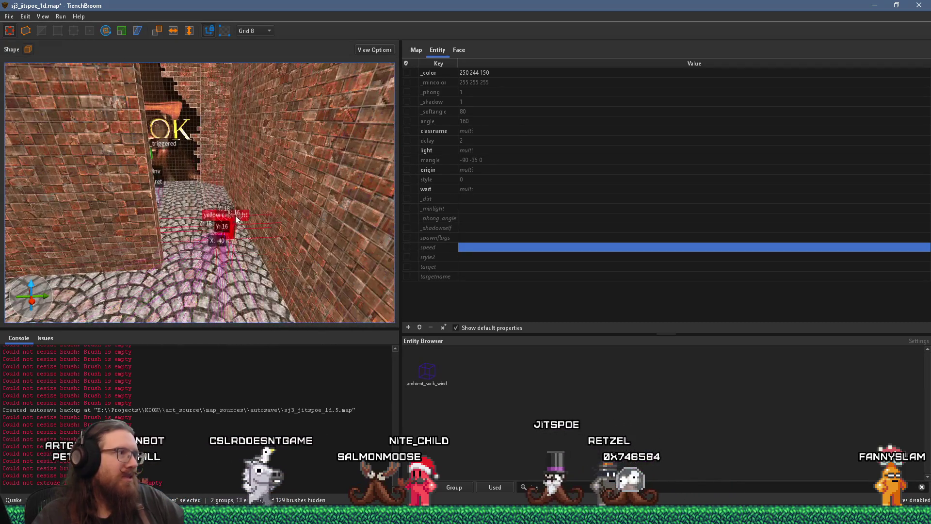
{"action": "mouse_move", "coordinate": [238, 187]}
{"action": "left_mouse_down"}
{"action": "mouse_move", "coordinate": [219, 229]}
{"action": "mouse_move", "coordinate": [194, 238]}
{"action": "mouse_move", "coordinate": [216, 246]}
{"action": "mouse_move", "coordinate": [243, 213]}
{"action": "mouse_move", "coordinate": [247, 163]}
{"action": "mouse_move", "coordinate": [258, 263]}
{"action": "mouse_move", "coordinate": [266, 243]}
{"action": "mouse_move", "coordinate": [254, 225]}
{"action": "left_mouse_up"}
{"action": "scroll", "coordinate": [281, 260], "scroll_direction": "up", "scroll_amount": 2}
{"action": "left_click_drag", "start_coordinate": [281, 259], "coordinate": [310, 264]}
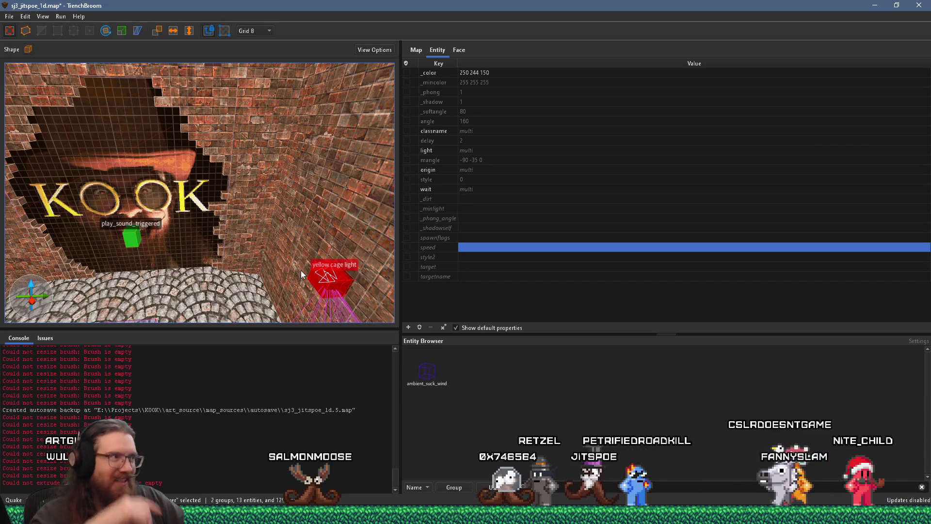
Look over the cobblestone floor and ceiling, and select the brick pillar above the KOOK wall
{"action": "mouse_move", "coordinate": [369, 313]}
{"action": "left_mouse_down"}
{"action": "mouse_move", "coordinate": [196, 284]}
{"action": "mouse_move", "coordinate": [202, 208]}
{"action": "mouse_move", "coordinate": [175, 184]}
{"action": "mouse_move", "coordinate": [224, 138]}
{"action": "left_mouse_up"}
{"action": "mouse_move", "coordinate": [186, 181]}
{"action": "left_mouse_down"}
{"action": "mouse_move", "coordinate": [167, 208]}
{"action": "mouse_move", "coordinate": [172, 143]}
{"action": "mouse_move", "coordinate": [159, 133]}
{"action": "mouse_move", "coordinate": [142, 142]}
{"action": "mouse_move", "coordinate": [226, 168]}
{"action": "mouse_move", "coordinate": [261, 192]}
{"action": "mouse_move", "coordinate": [179, 228]}
{"action": "mouse_move", "coordinate": [236, 191]}
{"action": "mouse_move", "coordinate": [203, 267]}
{"action": "mouse_move", "coordinate": [226, 277]}
{"action": "left_mouse_up"}
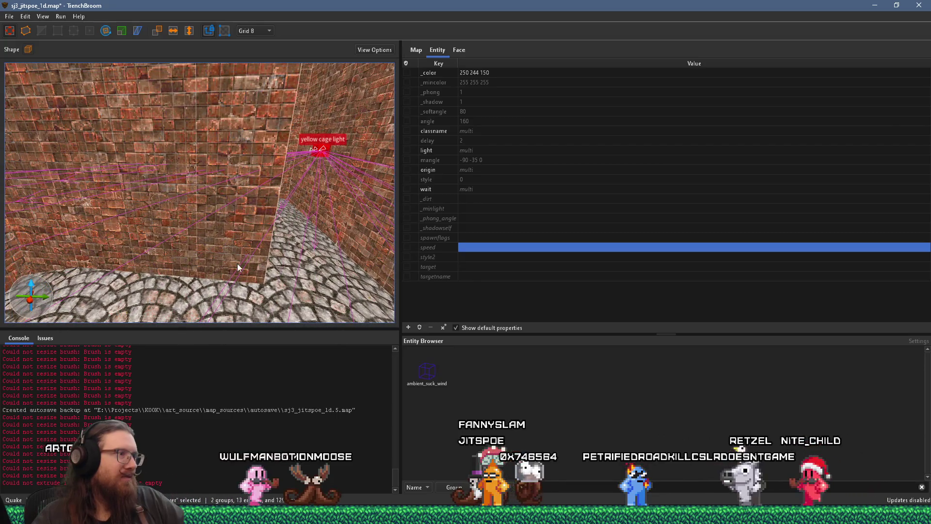
{"action": "left_click", "coordinate": [270, 235]}
{"action": "mouse_move", "coordinate": [272, 210]}
{"action": "left_mouse_down"}
{"action": "mouse_move", "coordinate": [247, 222]}
{"action": "mouse_move", "coordinate": [336, 220]}
{"action": "mouse_move", "coordinate": [320, 184]}
{"action": "mouse_move", "coordinate": [322, 141]}
{"action": "mouse_move", "coordinate": [299, 170]}
{"action": "mouse_move", "coordinate": [297, 275]}
{"action": "mouse_move", "coordinate": [260, 208]}
{"action": "mouse_move", "coordinate": [305, 176]}
{"action": "mouse_move", "coordinate": [284, 211]}
{"action": "left_mouse_up"}
{"action": "mouse_move", "coordinate": [234, 311]}
{"action": "left_mouse_down"}
{"action": "mouse_move", "coordinate": [246, 244]}
{"action": "mouse_move", "coordinate": [251, 293]}
{"action": "mouse_move", "coordinate": [225, 232]}
{"action": "mouse_move", "coordinate": [232, 279]}
{"action": "mouse_move", "coordinate": [228, 218]}
{"action": "left_mouse_up"}
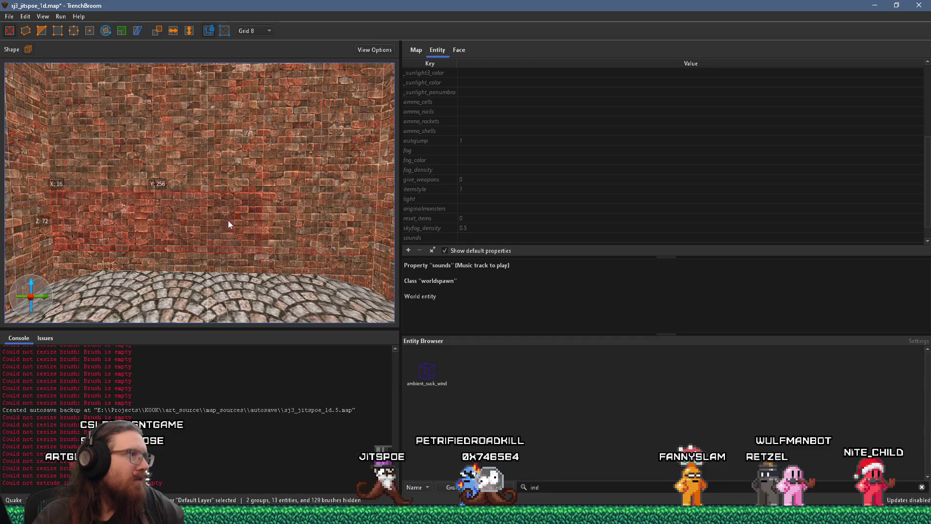
Drag the wall brush's lower and side faces until it measures X 16, Y 120, Z 8
{"action": "left_click_drag", "start_coordinate": [194, 226], "coordinate": [185, 228]}
{"action": "scroll", "coordinate": [185, 227], "scroll_direction": "up", "scroll_amount": 3}
{"action": "scroll", "coordinate": [192, 225], "scroll_direction": "down", "scroll_amount": 3}
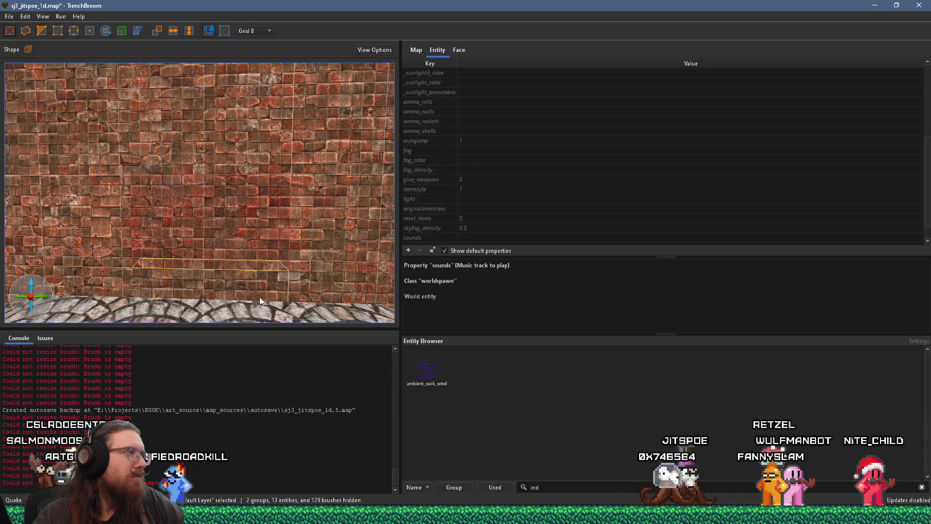
{"action": "left_click_drag", "start_coordinate": [260, 298], "coordinate": [251, 217]}
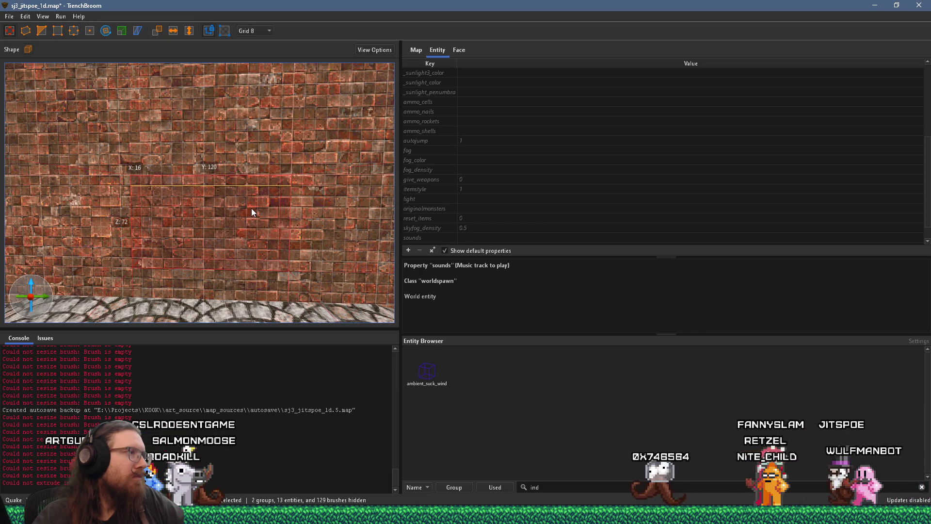
{"action": "scroll", "coordinate": [265, 231], "scroll_direction": "down", "scroll_amount": 3}
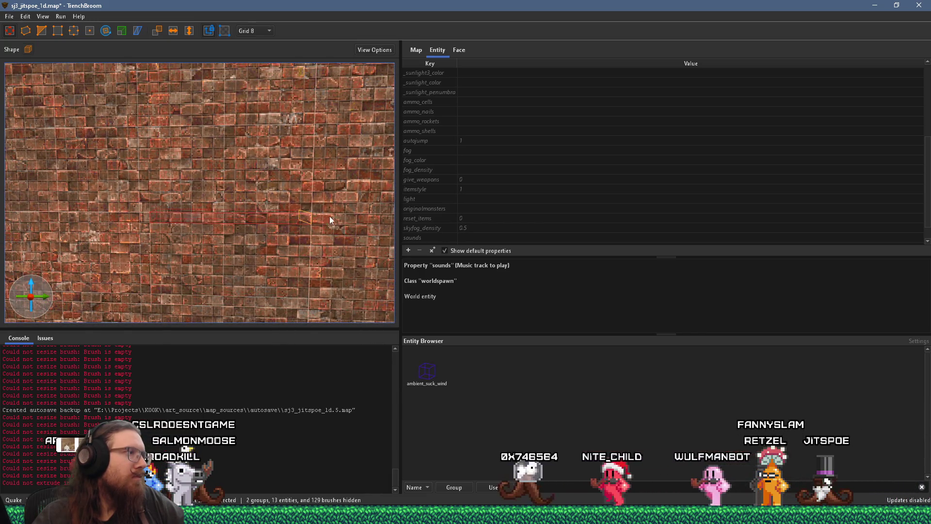
{"action": "left_click_drag", "start_coordinate": [349, 221], "coordinate": [159, 229]}
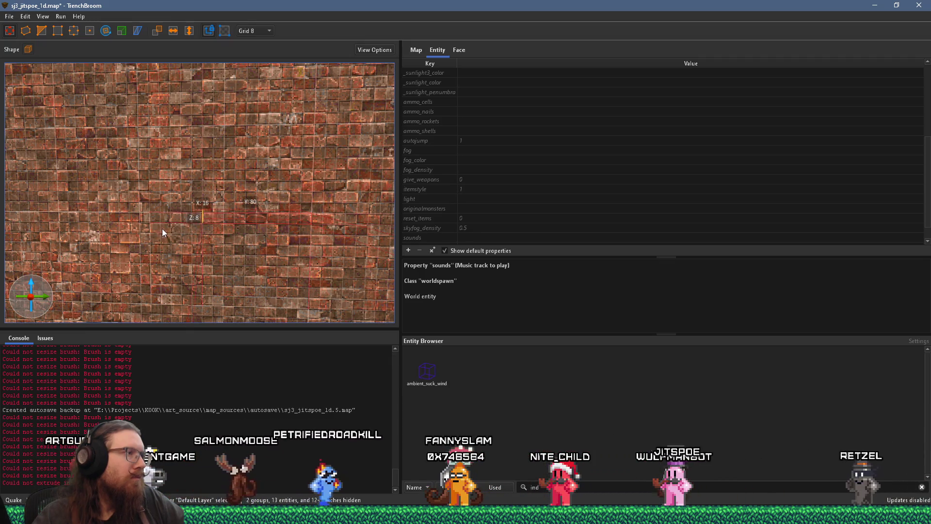
{"action": "left_click_drag", "start_coordinate": [164, 229], "coordinate": [230, 231]}
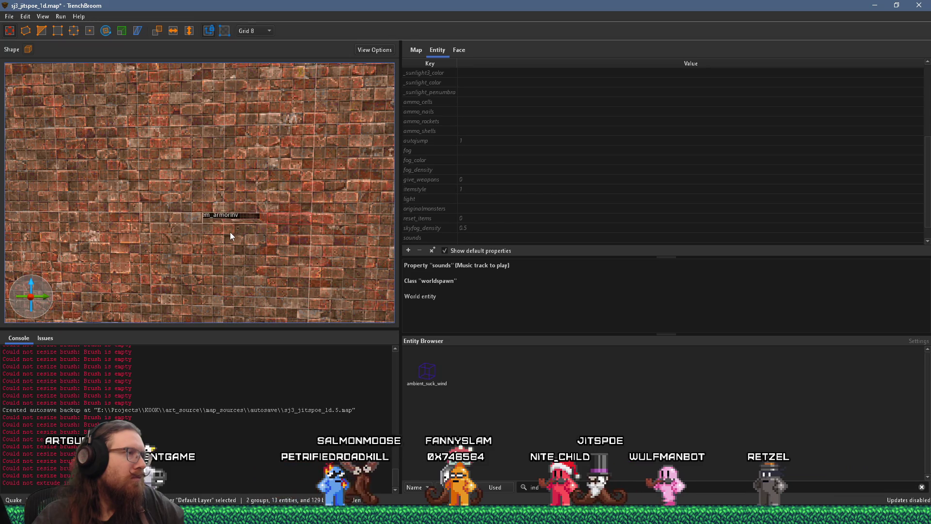
{"action": "scroll", "coordinate": [230, 231], "scroll_direction": "down", "scroll_amount": 5}
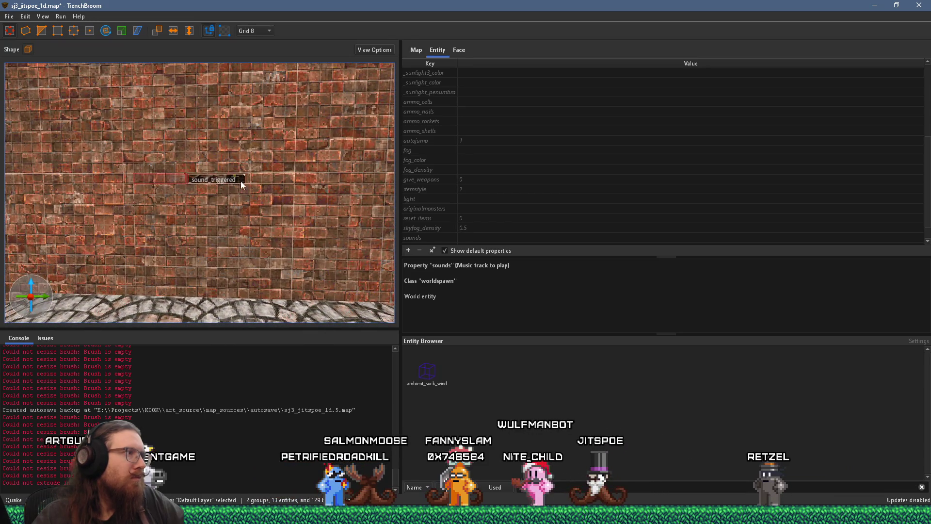
{"action": "right_click", "coordinate": [269, 178]}
Turn the thin wall brush into a func_detail_wall entity
{"action": "mouse_move", "coordinate": [340, 351]}
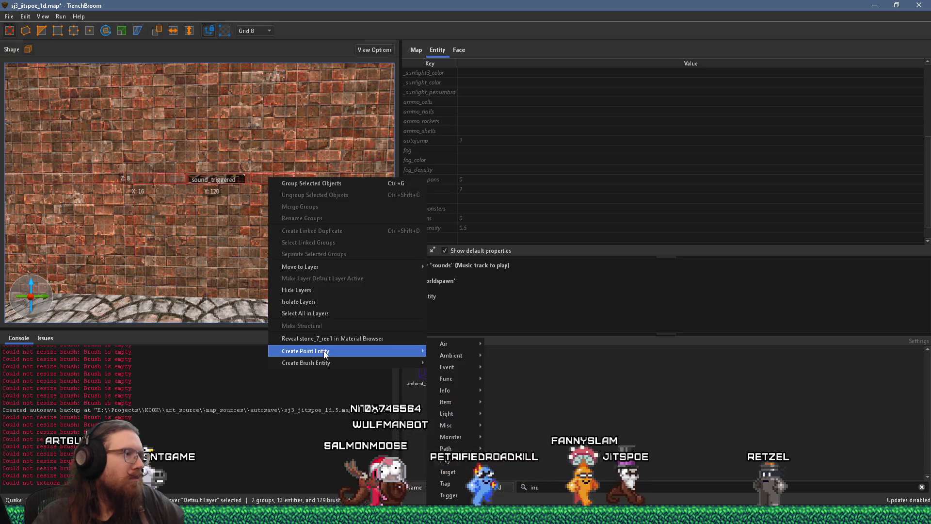
{"action": "mouse_move", "coordinate": [455, 401]}
{"action": "mouse_move", "coordinate": [461, 378]}
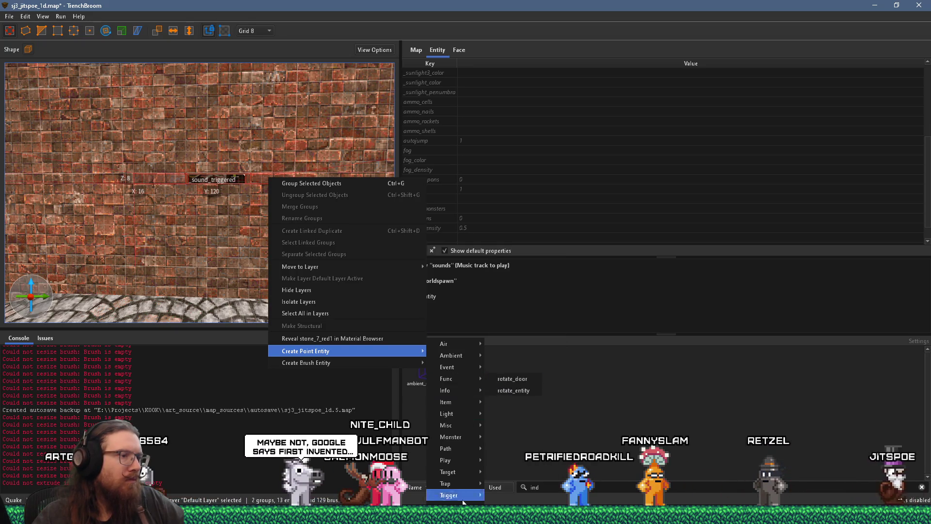
{"action": "mouse_move", "coordinate": [403, 367]}
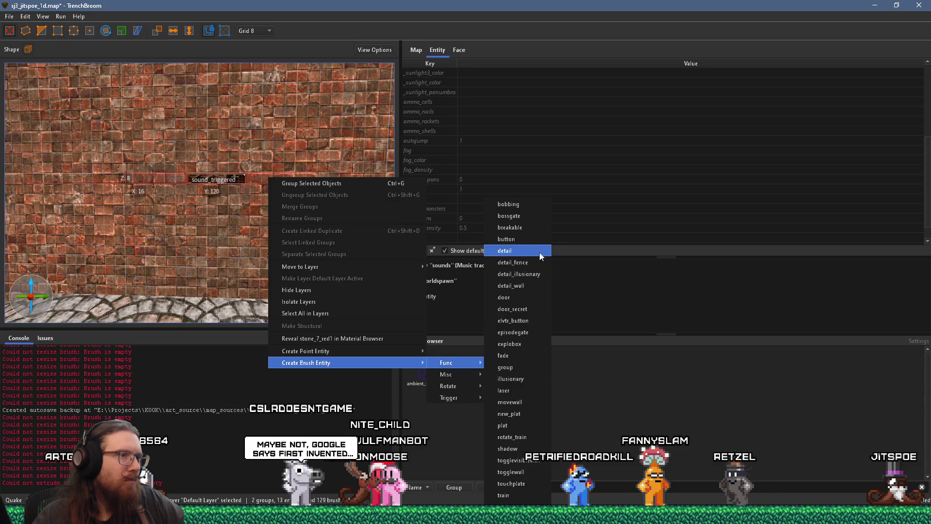
{"action": "left_click", "coordinate": [535, 285]}
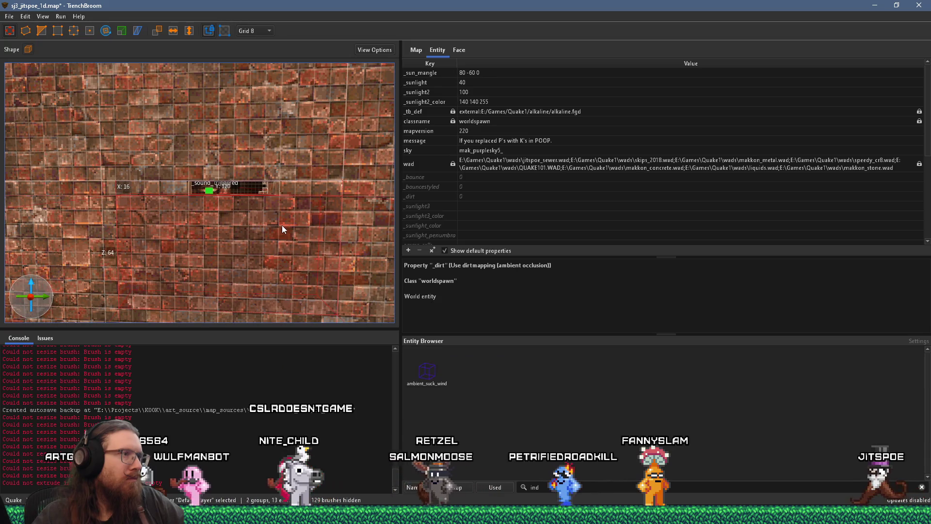
Select the small func_detail_wall brush and extend it downward, leaving its entity type unchanged
{"action": "scroll", "coordinate": [281, 225], "scroll_direction": "down", "scroll_amount": 2}
{"action": "left_click", "coordinate": [175, 193]}
{"action": "left_click_drag", "start_coordinate": [277, 193], "coordinate": [277, 205]}
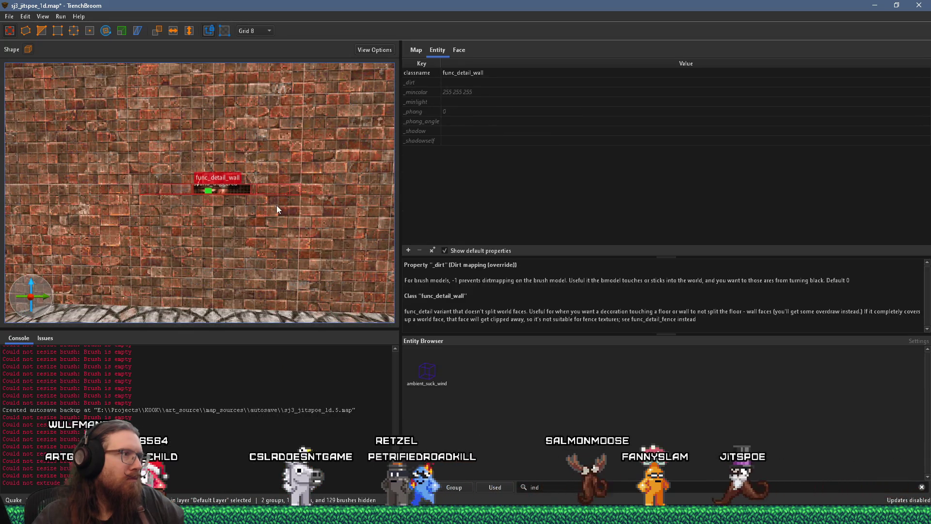
{"action": "right_click", "coordinate": [278, 204]}
{"action": "mouse_move", "coordinate": [342, 389]}
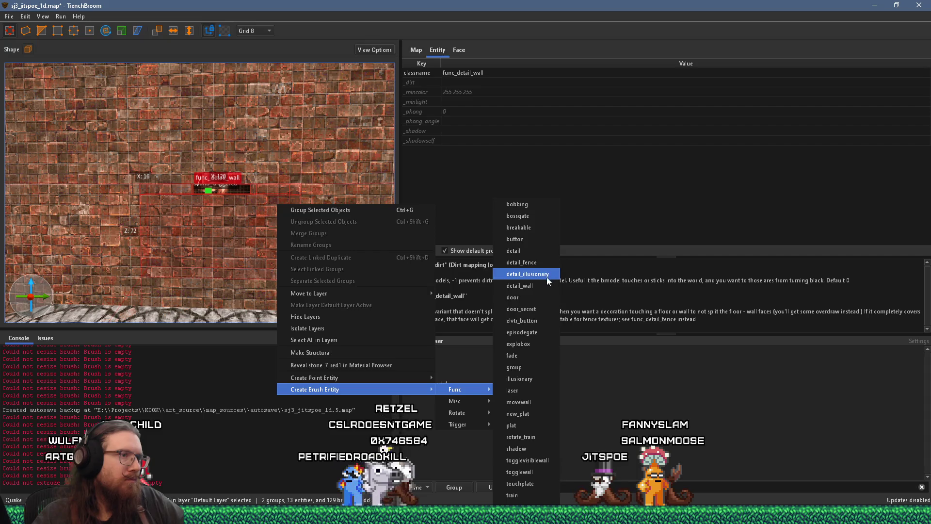
{"action": "left_click", "coordinate": [258, 214]}
{"action": "scroll", "coordinate": [258, 213], "scroll_direction": "up", "scroll_amount": 3}
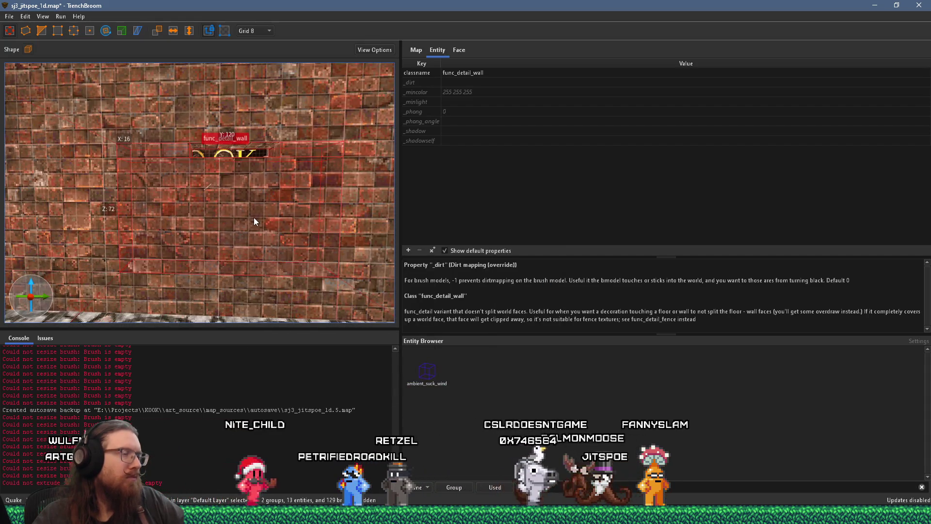
{"action": "scroll", "coordinate": [248, 226], "scroll_direction": "down", "scroll_amount": 2}
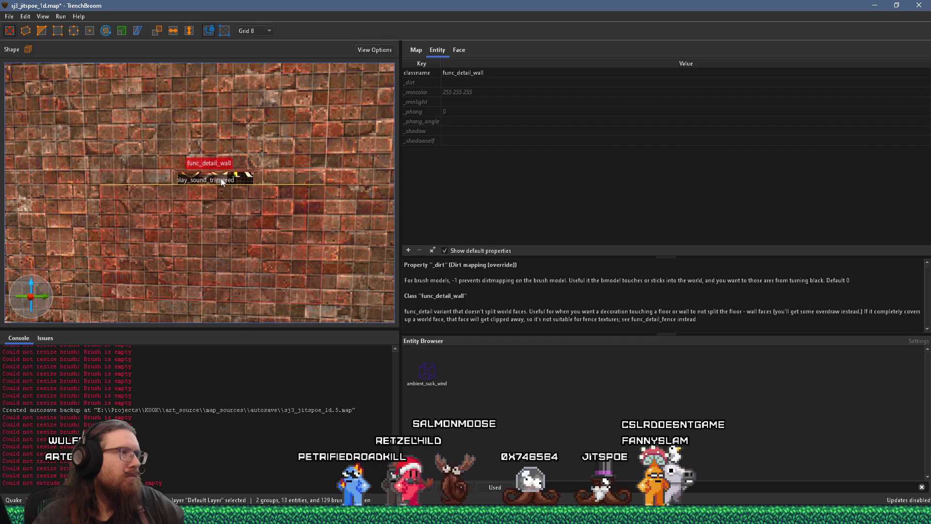
Reshape the detail wall brush with face drags until it measures 16×24×8, then deselect
{"action": "mouse_move", "coordinate": [219, 183]}
{"action": "left_mouse_down"}
{"action": "mouse_move", "coordinate": [221, 197]}
{"action": "mouse_move", "coordinate": [309, 194]}
{"action": "mouse_move", "coordinate": [186, 201]}
{"action": "left_mouse_up"}
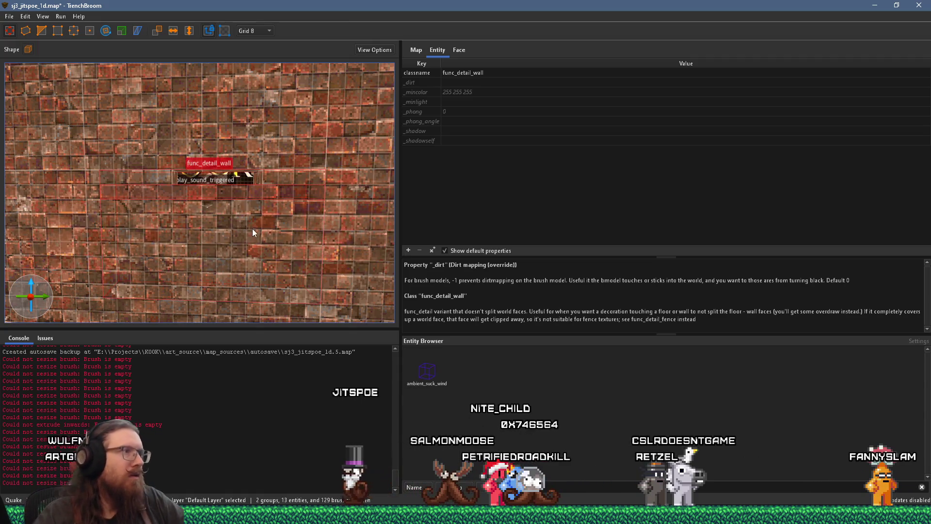
{"action": "scroll", "coordinate": [251, 227], "scroll_direction": "down", "scroll_amount": 3}
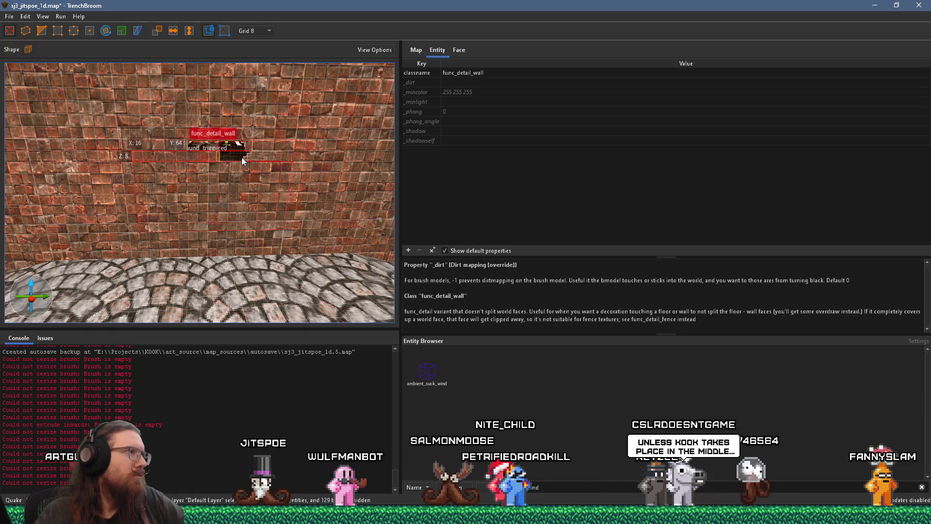
{"action": "mouse_move", "coordinate": [242, 157]}
{"action": "left_mouse_down"}
{"action": "mouse_move", "coordinate": [323, 153]}
{"action": "mouse_move", "coordinate": [184, 163]}
{"action": "mouse_move", "coordinate": [243, 129]}
{"action": "left_mouse_up"}
{"action": "scroll", "coordinate": [244, 130], "scroll_direction": "up", "scroll_amount": 5}
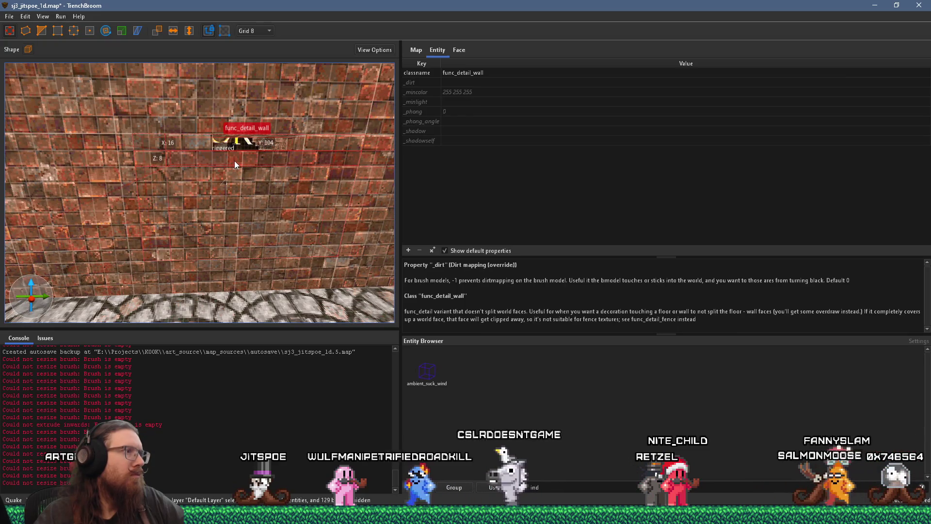
{"action": "mouse_move", "coordinate": [257, 163]}
{"action": "left_mouse_down"}
{"action": "mouse_move", "coordinate": [231, 156]}
{"action": "mouse_move", "coordinate": [169, 173]}
{"action": "mouse_move", "coordinate": [211, 168]}
{"action": "mouse_move", "coordinate": [214, 180]}
{"action": "left_mouse_up"}
{"action": "scroll", "coordinate": [208, 170], "scroll_direction": "up", "scroll_amount": 5}
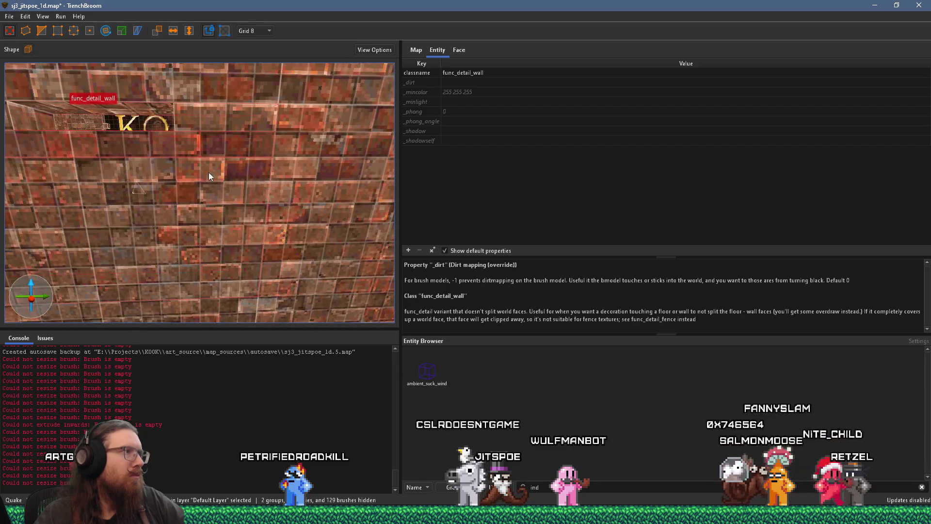
{"action": "scroll", "coordinate": [209, 180], "scroll_direction": "down", "scroll_amount": 2}
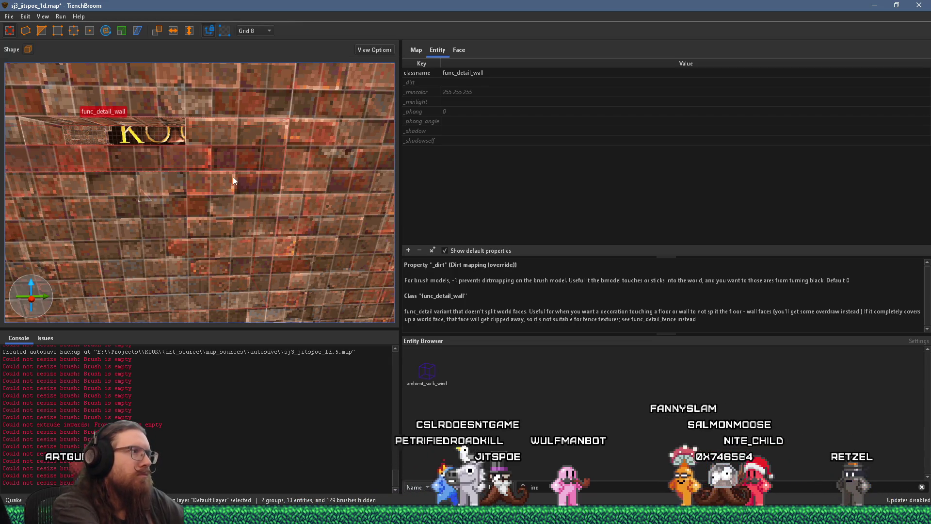
{"action": "mouse_move", "coordinate": [232, 177]}
{"action": "left_mouse_down"}
{"action": "mouse_move", "coordinate": [258, 153]}
{"action": "mouse_move", "coordinate": [273, 160]}
{"action": "left_mouse_up"}
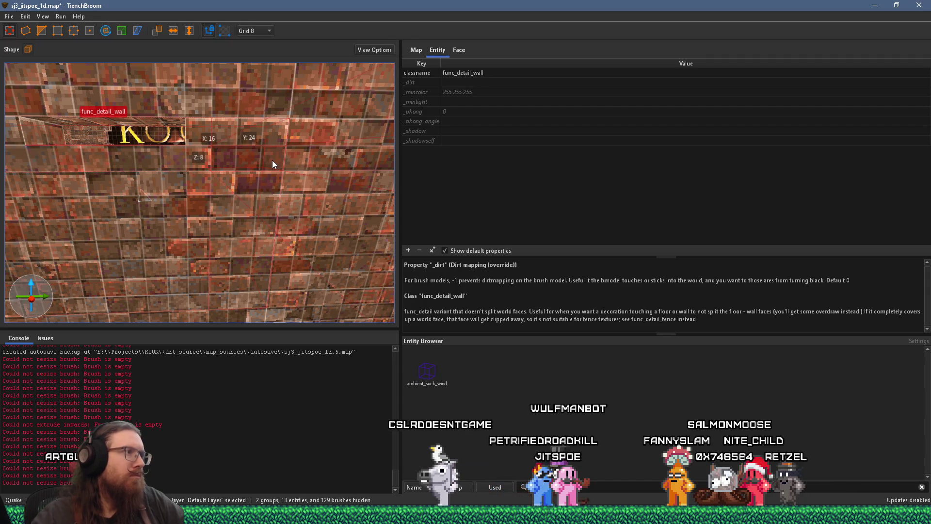
{"action": "key", "text": "Escape"}
Select the 16×120×56 func_detail_wall brush on the wall above the sound trigger
{"action": "scroll", "coordinate": [226, 175], "scroll_direction": "down", "scroll_amount": 3}
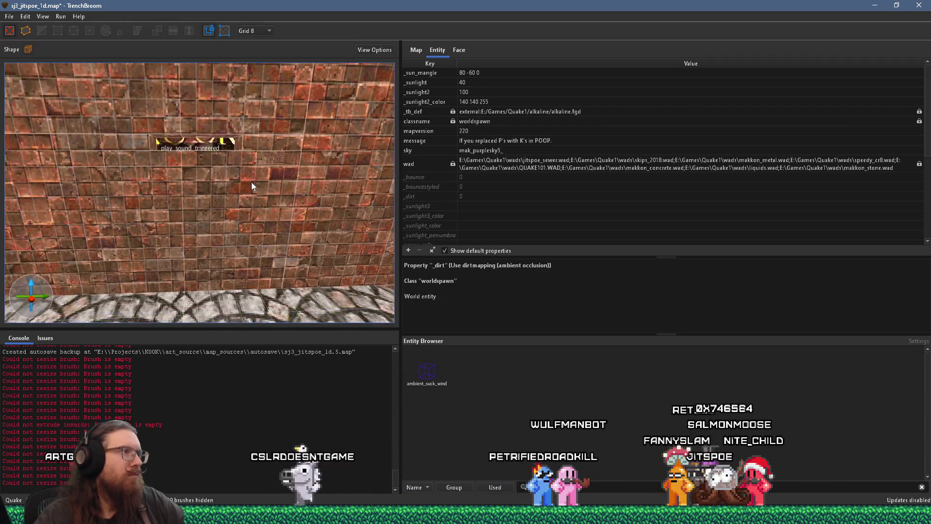
{"action": "left_click", "coordinate": [248, 185]}
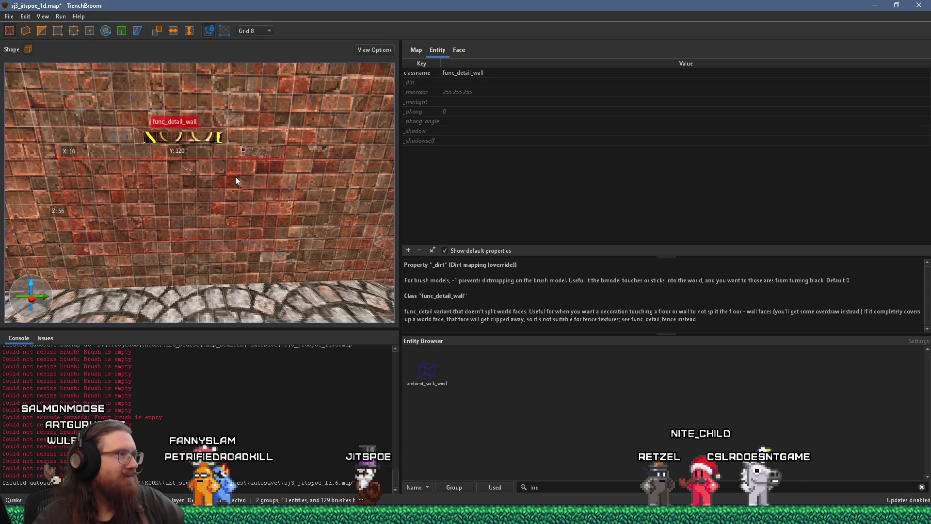
Resize the selected wall brush toward 16×80×8, undoing unwanted resizes with Ctrl+Z
{"action": "mouse_move", "coordinate": [234, 182]}
{"action": "left_mouse_down"}
{"action": "mouse_move", "coordinate": [257, 194]}
{"action": "mouse_move", "coordinate": [162, 191]}
{"action": "mouse_move", "coordinate": [256, 187]}
{"action": "mouse_move", "coordinate": [245, 191]}
{"action": "left_mouse_up"}
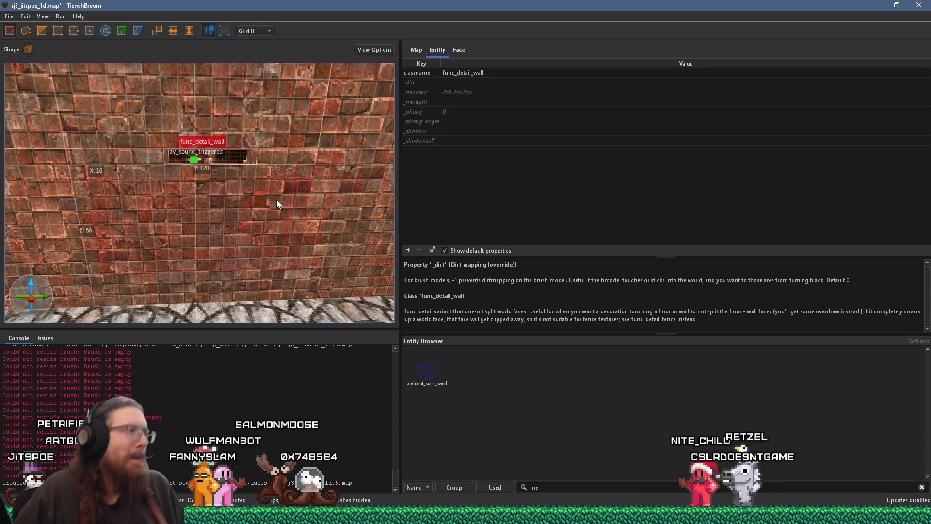
{"action": "mouse_move", "coordinate": [276, 200]}
{"action": "left_mouse_down"}
{"action": "mouse_move", "coordinate": [213, 217]}
{"action": "mouse_move", "coordinate": [231, 187]}
{"action": "left_mouse_up"}
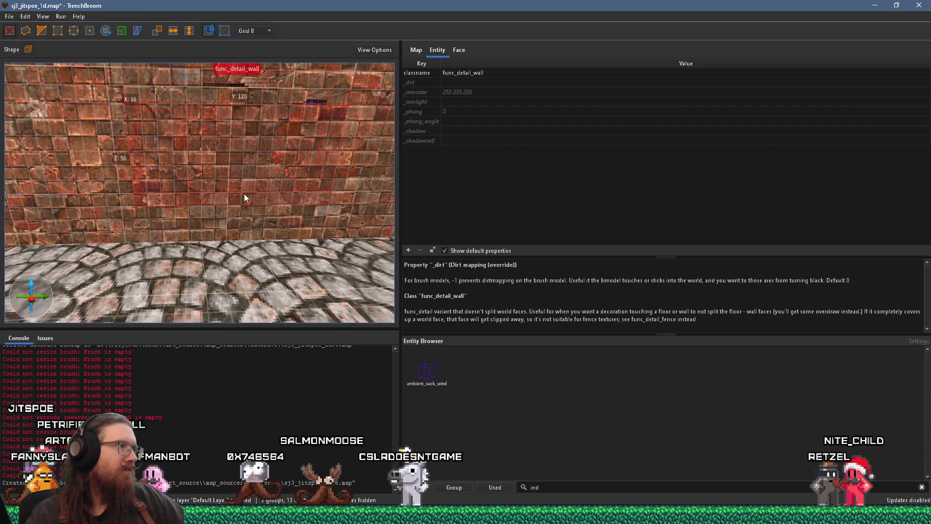
{"action": "key", "text": "ctrl+z"}
{"action": "mouse_move", "coordinate": [160, 201]}
{"action": "left_mouse_down"}
{"action": "mouse_move", "coordinate": [179, 200]}
{"action": "mouse_move", "coordinate": [169, 187]}
{"action": "mouse_move", "coordinate": [129, 194]}
{"action": "mouse_move", "coordinate": [252, 210]}
{"action": "mouse_move", "coordinate": [236, 161]}
{"action": "mouse_move", "coordinate": [232, 173]}
{"action": "mouse_move", "coordinate": [213, 178]}
{"action": "left_mouse_up"}
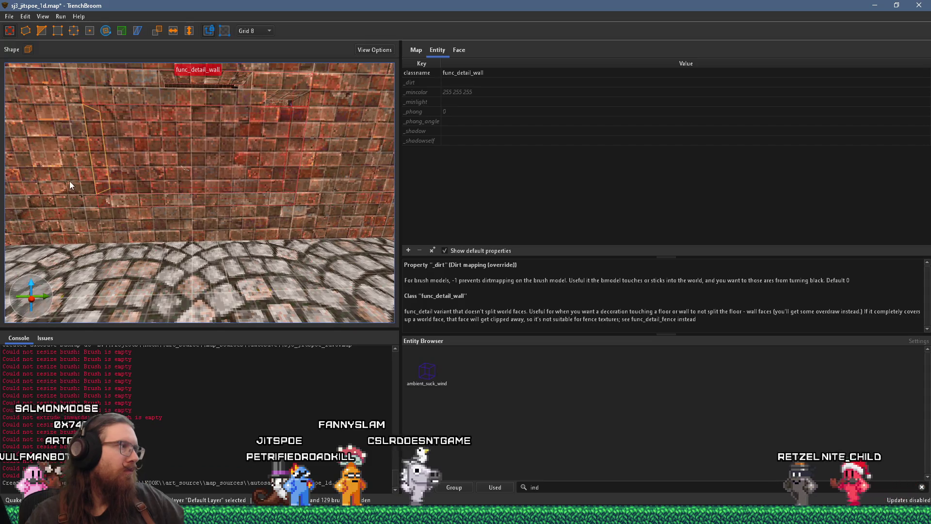
{"action": "mouse_move", "coordinate": [125, 194]}
{"action": "left_mouse_down"}
{"action": "mouse_move", "coordinate": [153, 201]}
{"action": "mouse_move", "coordinate": [160, 222]}
{"action": "left_mouse_up"}
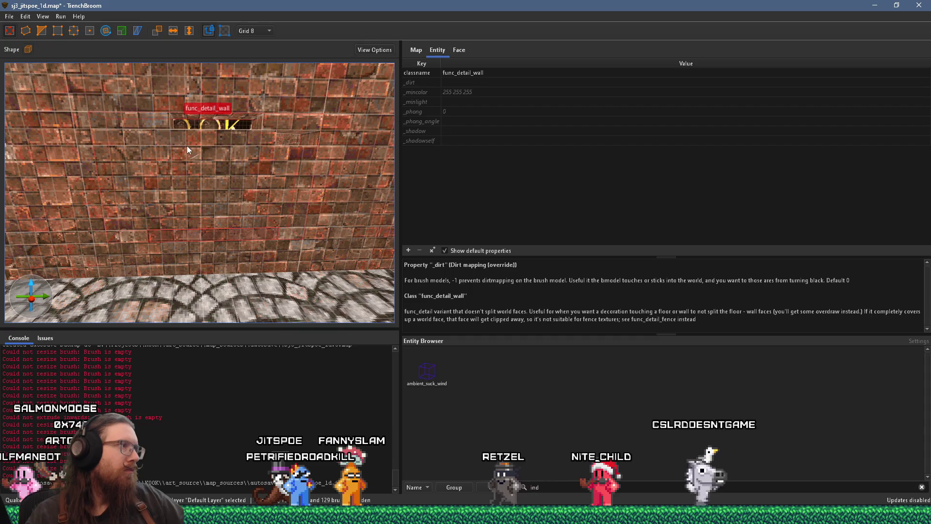
{"action": "key", "text": "ctrl+z"}
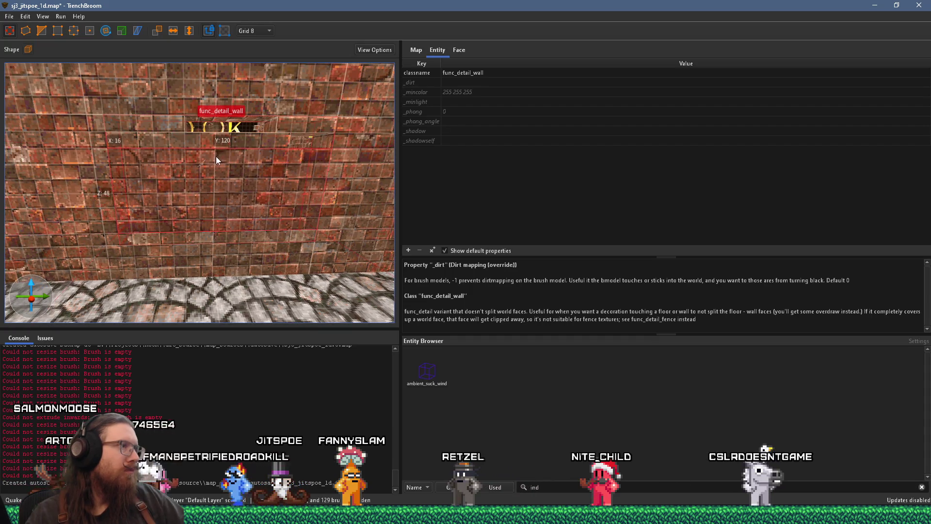
Move along the wall and draw a new 16×16×8 brush on it
{"action": "mouse_move", "coordinate": [218, 140]}
{"action": "left_mouse_down"}
{"action": "mouse_move", "coordinate": [266, 139]}
{"action": "mouse_move", "coordinate": [225, 136]}
{"action": "left_mouse_up"}
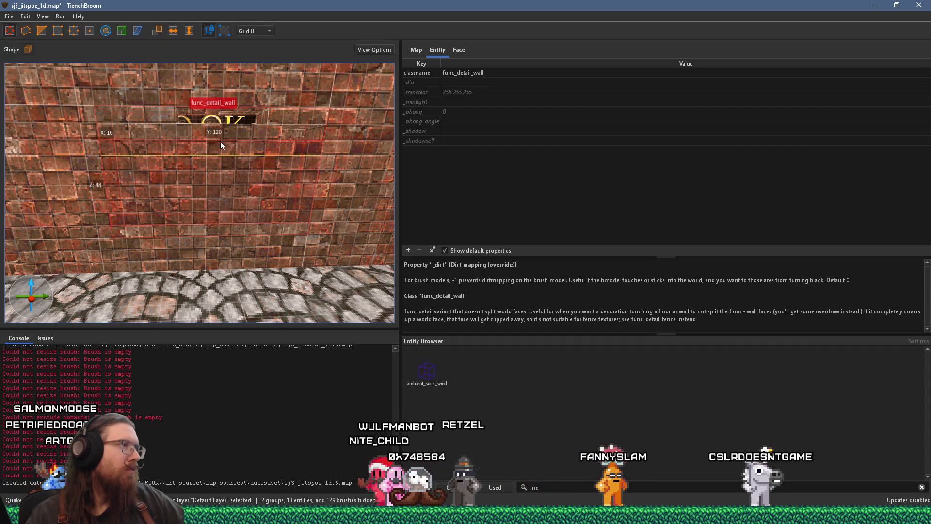
{"action": "mouse_move", "coordinate": [229, 145]}
{"action": "left_mouse_down"}
{"action": "mouse_move", "coordinate": [241, 167]}
{"action": "mouse_move", "coordinate": [219, 174]}
{"action": "mouse_move", "coordinate": [195, 161]}
{"action": "mouse_move", "coordinate": [219, 162]}
{"action": "mouse_move", "coordinate": [192, 162]}
{"action": "left_mouse_up"}
{"action": "scroll", "coordinate": [230, 170], "scroll_direction": "up", "scroll_amount": 2}
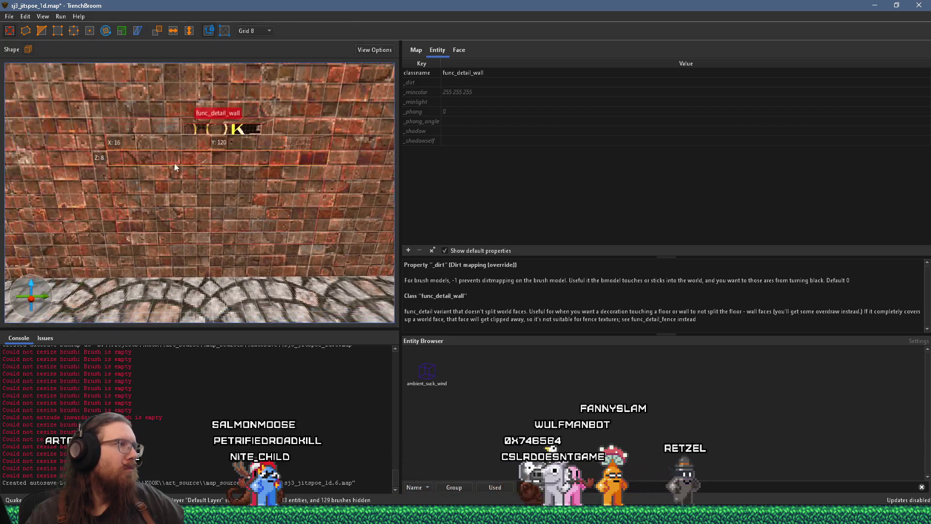
{"action": "key", "text": "a"}
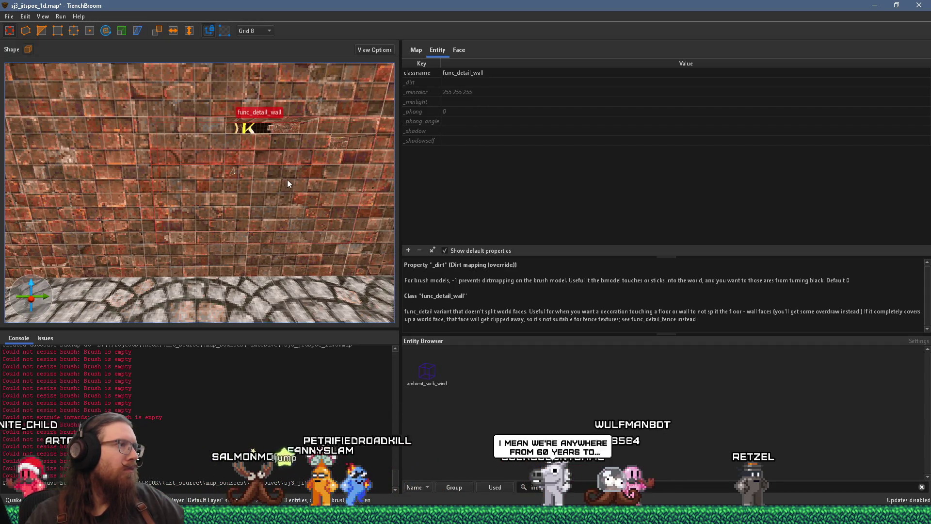
{"action": "key", "text": "d"}
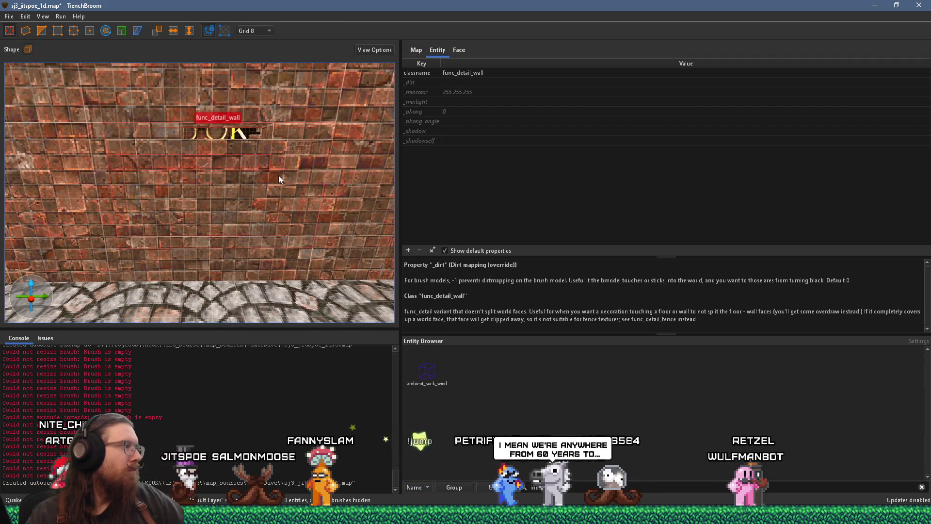
{"action": "key", "text": "a"}
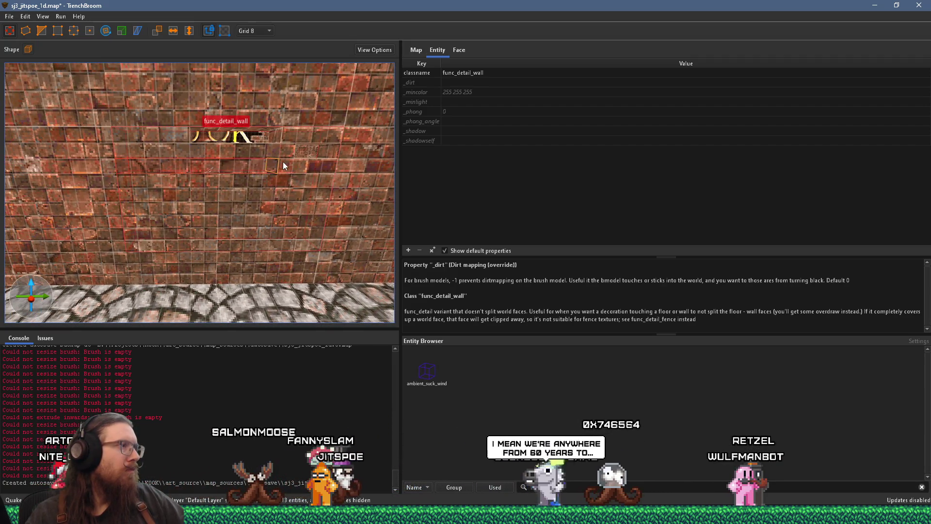
{"action": "scroll", "coordinate": [196, 170], "scroll_direction": "up", "scroll_amount": 2}
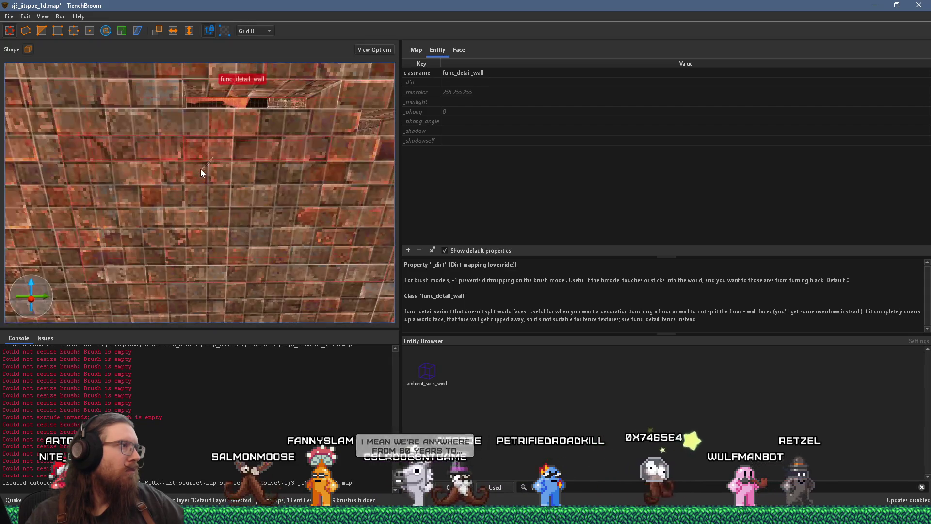
{"action": "mouse_move", "coordinate": [204, 155]}
{"action": "left_mouse_down"}
{"action": "mouse_move", "coordinate": [221, 152]}
{"action": "mouse_move", "coordinate": [231, 164]}
{"action": "left_mouse_up"}
Select the func_detail_wall pipe brush above the sound trigger, now 16×120×40, facing the wall
{"action": "scroll", "coordinate": [222, 223], "scroll_direction": "down", "scroll_amount": 3}
{"action": "scroll", "coordinate": [220, 218], "scroll_direction": "down", "scroll_amount": 1}
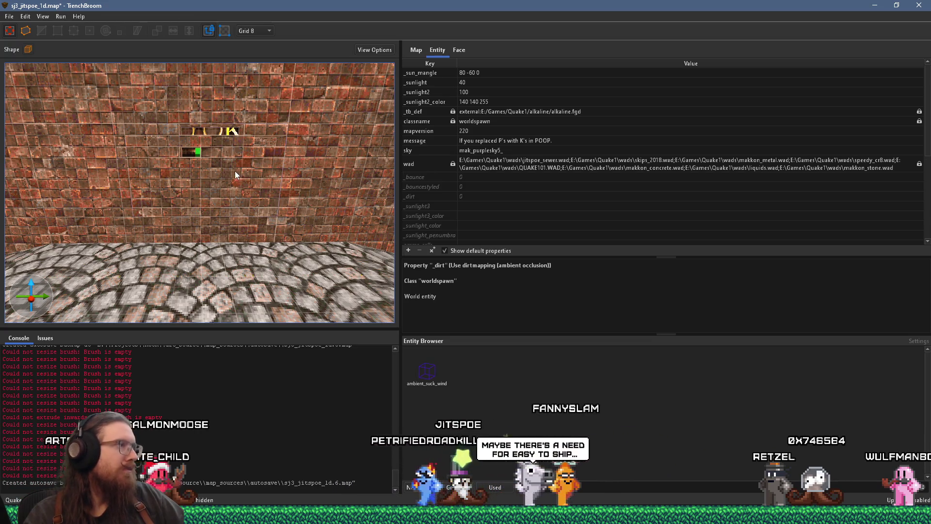
{"action": "left_click", "coordinate": [233, 167]}
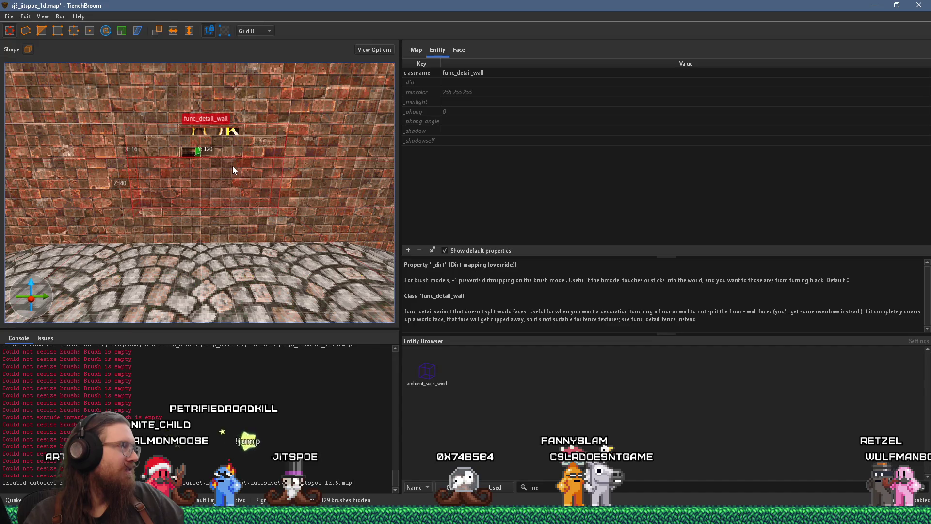
{"action": "scroll", "coordinate": [232, 166], "scroll_direction": "up", "scroll_amount": 3}
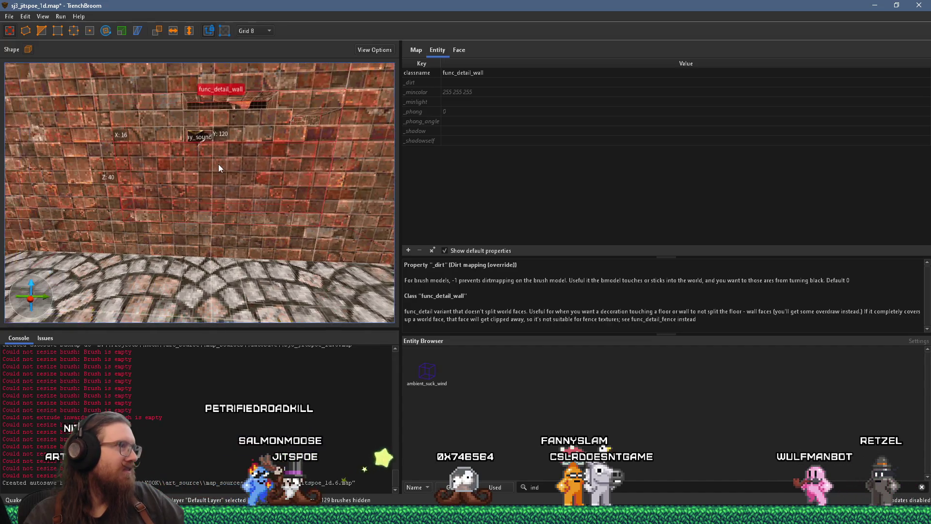
{"action": "mouse_move", "coordinate": [218, 168]}
{"action": "left_mouse_down"}
{"action": "mouse_move", "coordinate": [225, 158]}
{"action": "mouse_move", "coordinate": [182, 147]}
{"action": "mouse_move", "coordinate": [127, 154]}
{"action": "mouse_move", "coordinate": [238, 158]}
{"action": "left_mouse_up"}
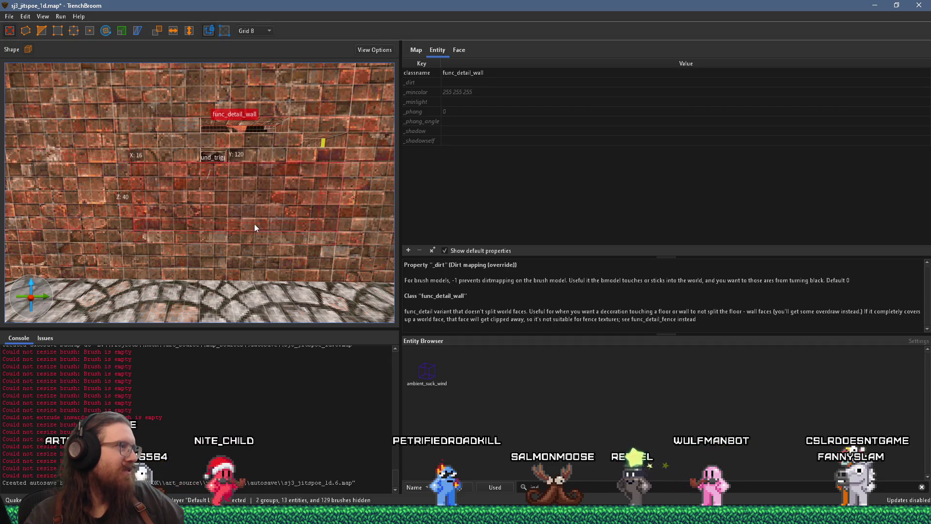
{"action": "scroll", "coordinate": [252, 223], "scroll_direction": "up", "scroll_amount": 5}
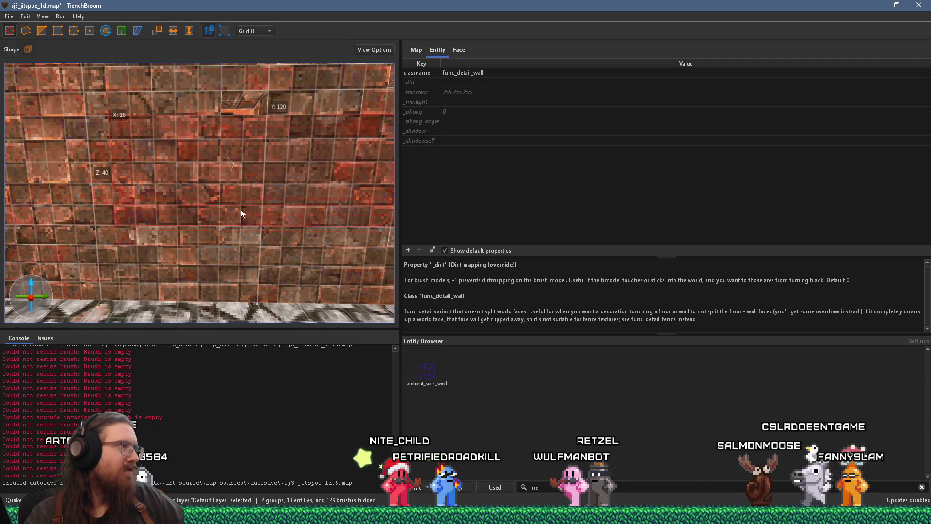
Select the thin 120-unit pipe brush and drag its end to shorten it
{"action": "left_click", "coordinate": [235, 210]}
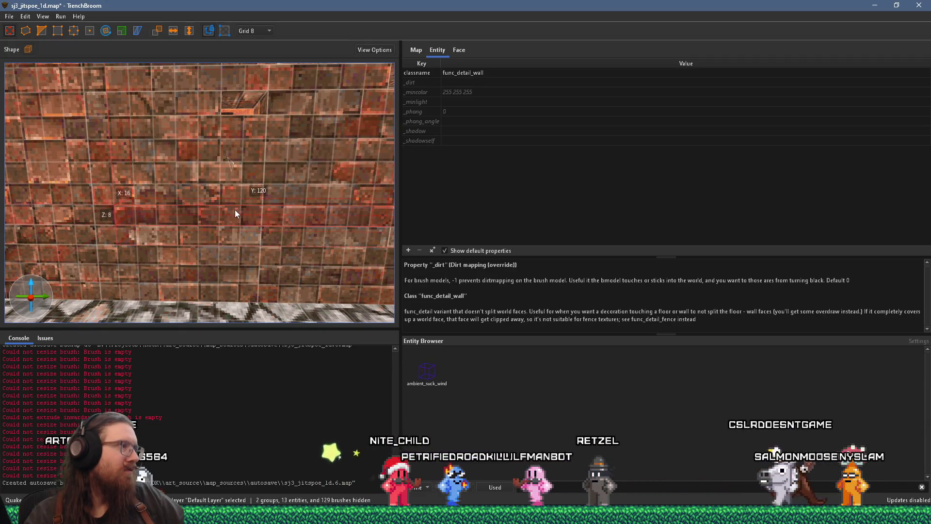
{"action": "left_click", "coordinate": [189, 223]}
{"action": "left_click_drag", "start_coordinate": [213, 216], "coordinate": [176, 219]}
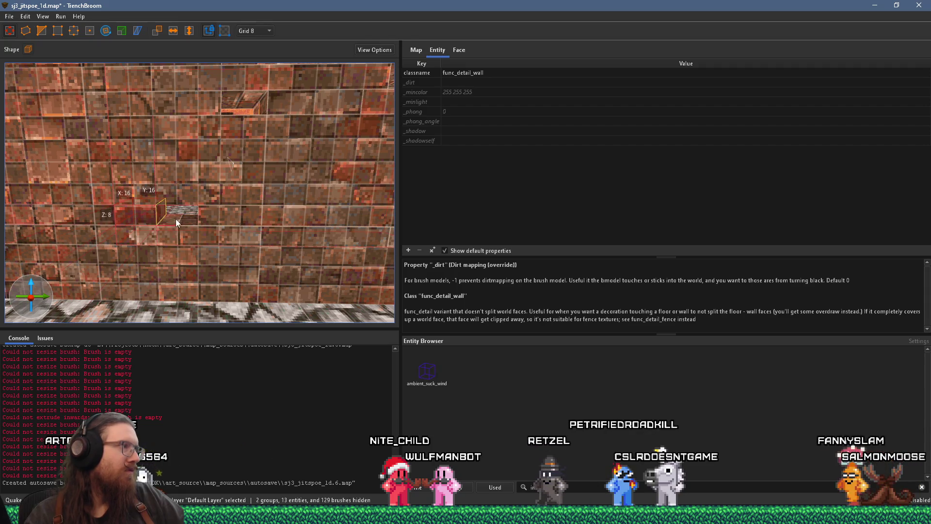
{"action": "scroll", "coordinate": [153, 220], "scroll_direction": "down", "scroll_amount": 3}
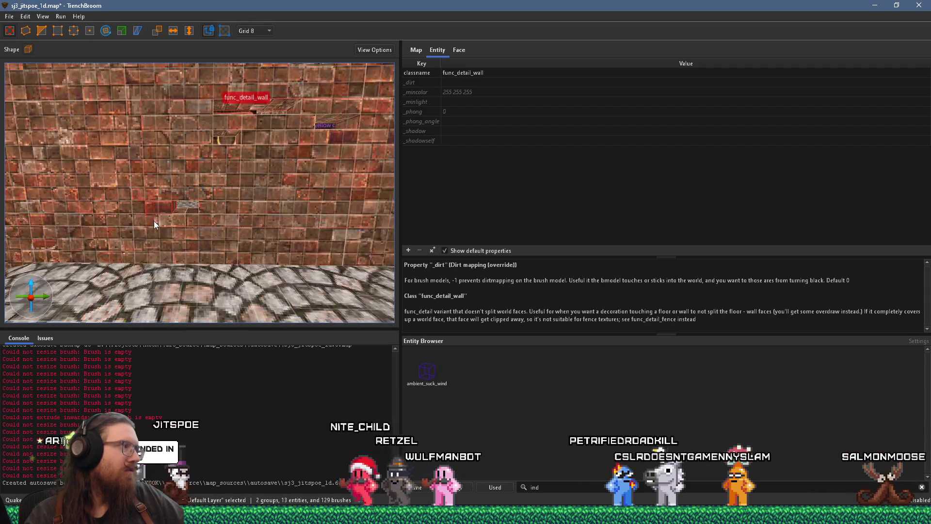
{"action": "scroll", "coordinate": [175, 219], "scroll_direction": "down", "scroll_amount": 2}
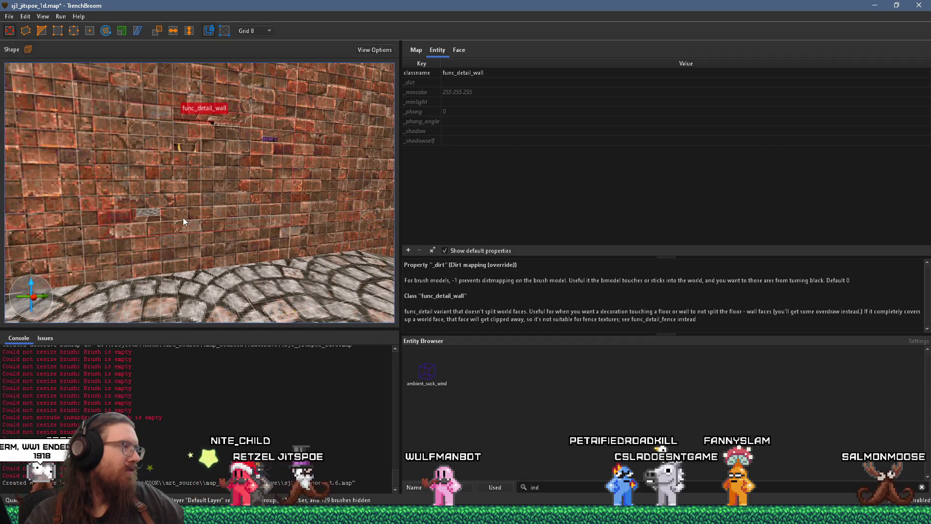
{"action": "scroll", "coordinate": [180, 219], "scroll_direction": "down", "scroll_amount": 2}
{"action": "scroll", "coordinate": [174, 219], "scroll_direction": "up", "scroll_amount": 3}
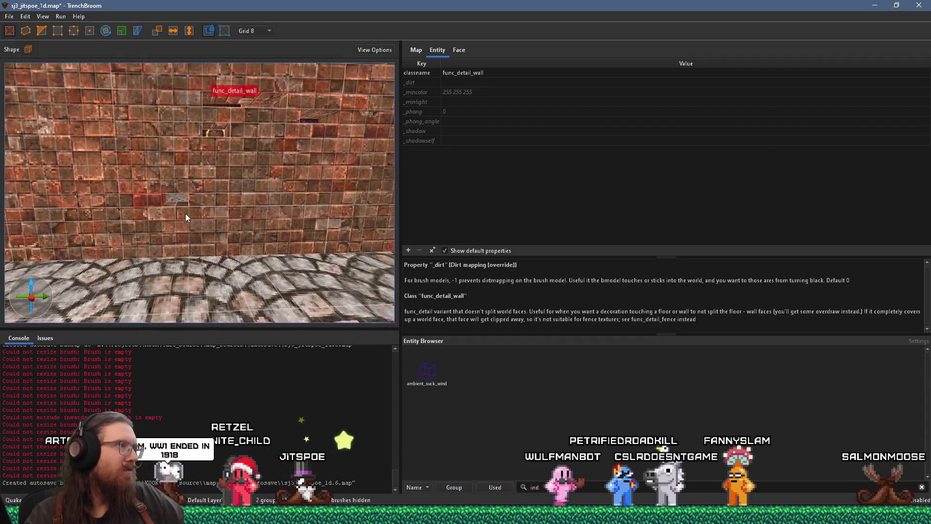
{"action": "scroll", "coordinate": [185, 190], "scroll_direction": "up", "scroll_amount": 3}
{"action": "scroll", "coordinate": [185, 191], "scroll_direction": "down", "scroll_amount": 3}
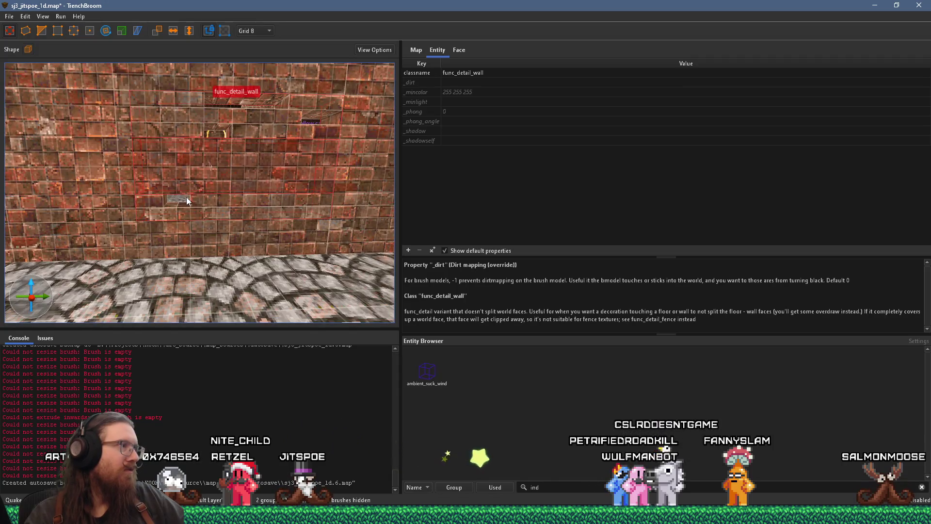
{"action": "scroll", "coordinate": [186, 197], "scroll_direction": "up", "scroll_amount": 2}
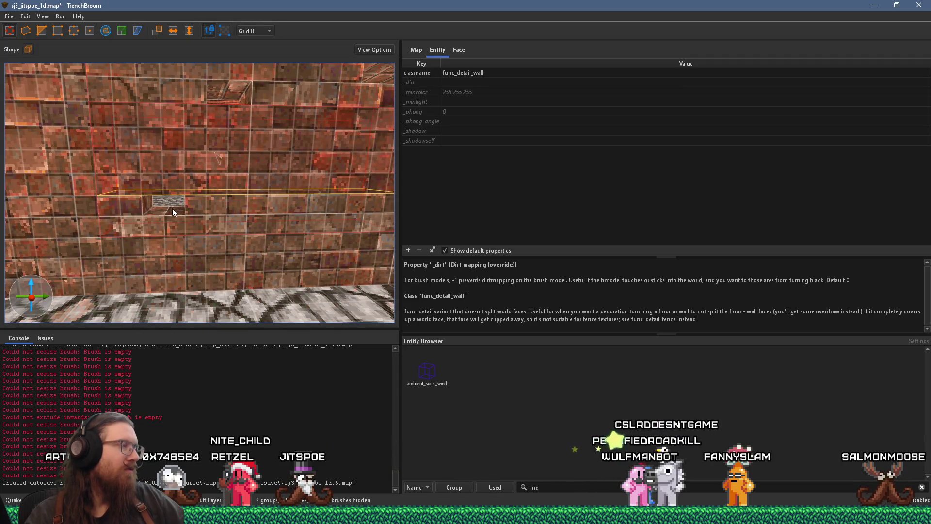
{"action": "scroll", "coordinate": [173, 212], "scroll_direction": "down", "scroll_amount": 3}
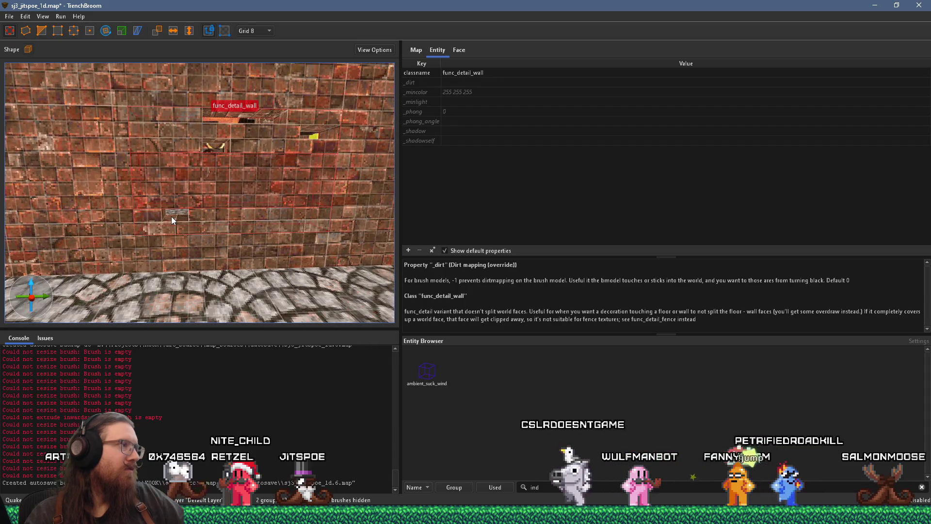
{"action": "scroll", "coordinate": [170, 216], "scroll_direction": "up", "scroll_amount": 2}
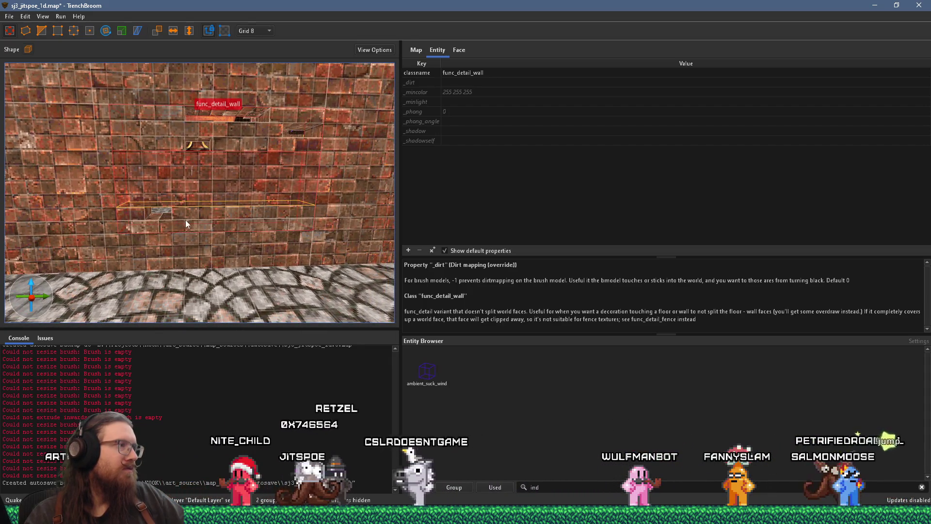
Reselect the small pipe brush and bring its length back to 80 units with Ctrl+Z
{"action": "left_click", "coordinate": [157, 210]}
{"action": "key", "text": "Escape"}
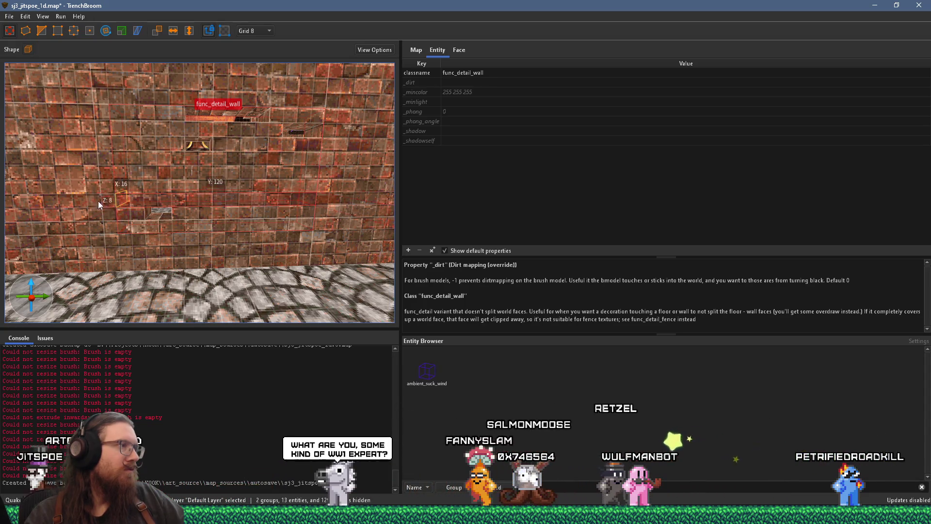
{"action": "mouse_move", "coordinate": [196, 207]}
{"action": "left_mouse_down"}
{"action": "mouse_move", "coordinate": [233, 203]}
{"action": "mouse_move", "coordinate": [204, 206]}
{"action": "left_mouse_up"}
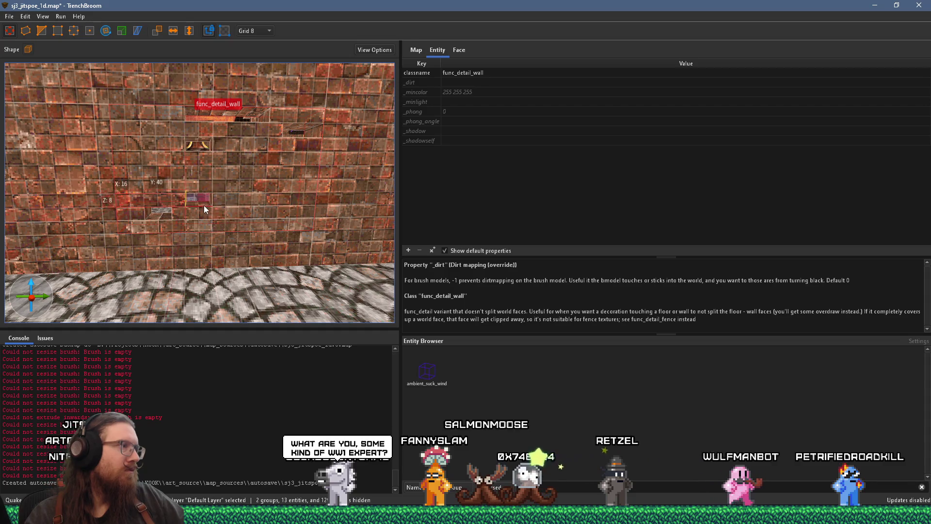
{"action": "key", "text": "a"}
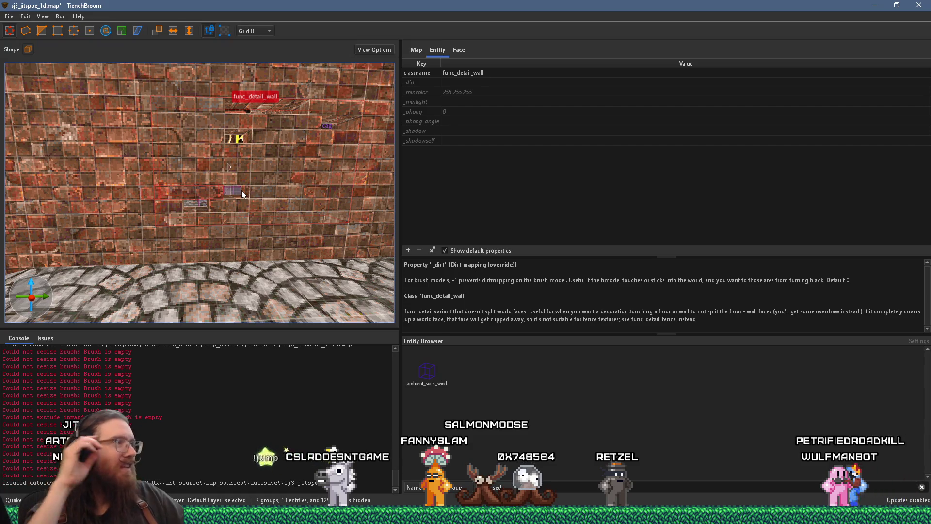
{"action": "mouse_move", "coordinate": [241, 190]}
{"action": "left_mouse_down"}
{"action": "mouse_move", "coordinate": [202, 217]}
{"action": "mouse_move", "coordinate": [229, 207]}
{"action": "mouse_move", "coordinate": [216, 214]}
{"action": "left_mouse_up"}
{"action": "scroll", "coordinate": [217, 213], "scroll_direction": "up", "scroll_amount": 3}
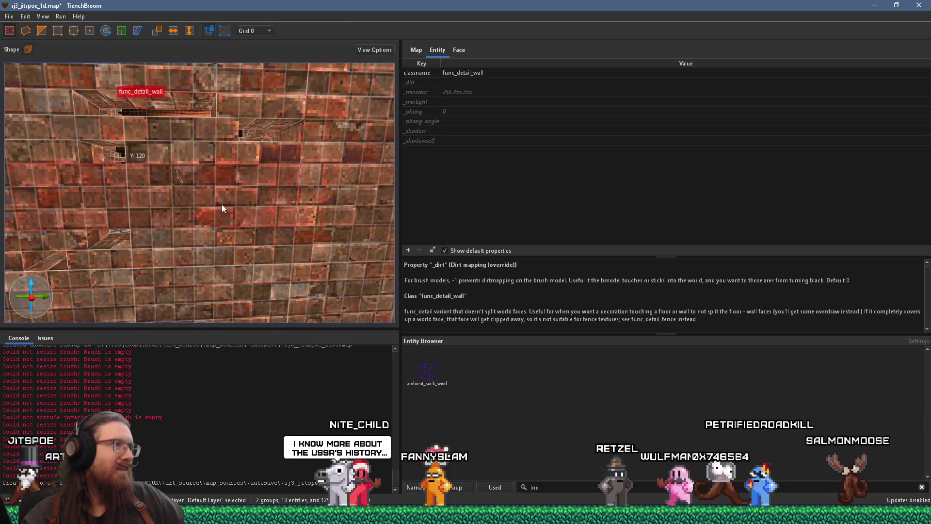
{"action": "left_click_drag", "start_coordinate": [258, 238], "coordinate": [270, 225]}
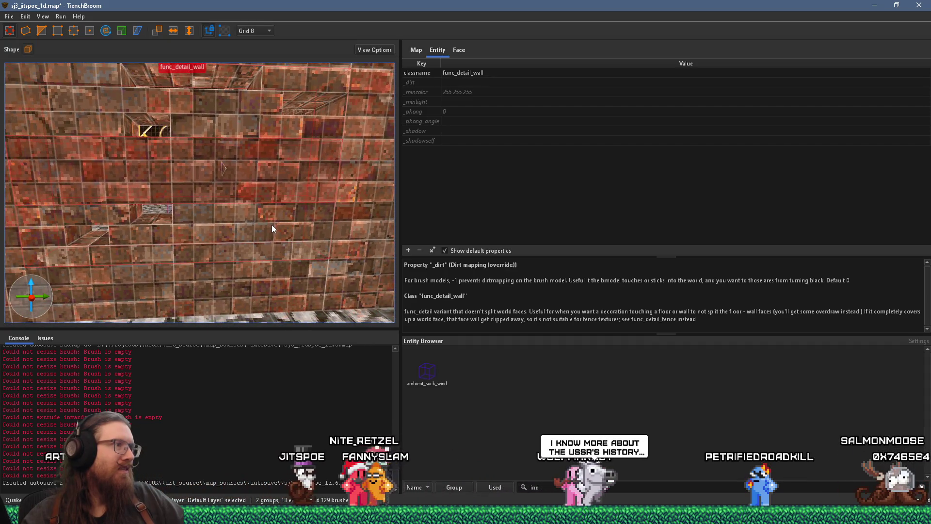
{"action": "scroll", "coordinate": [232, 208], "scroll_direction": "down", "scroll_amount": 3}
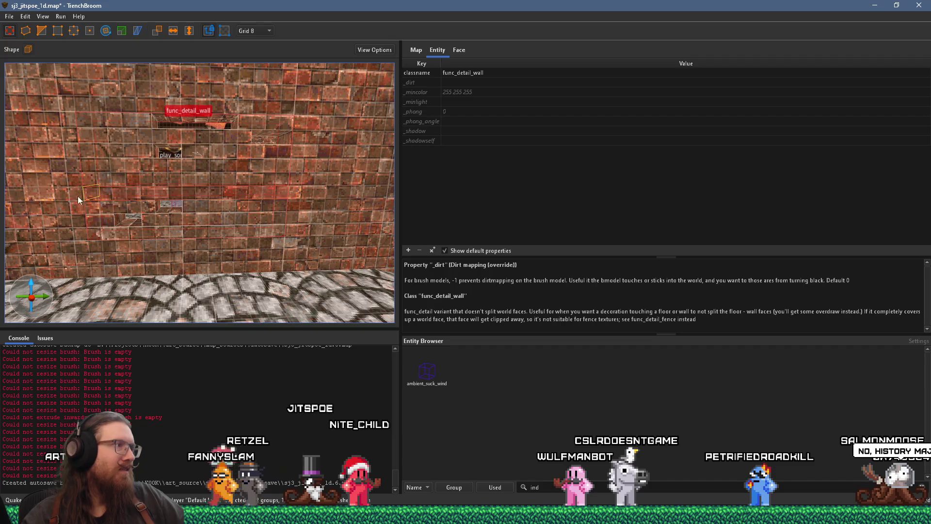
{"action": "key", "text": "ctrl+z"}
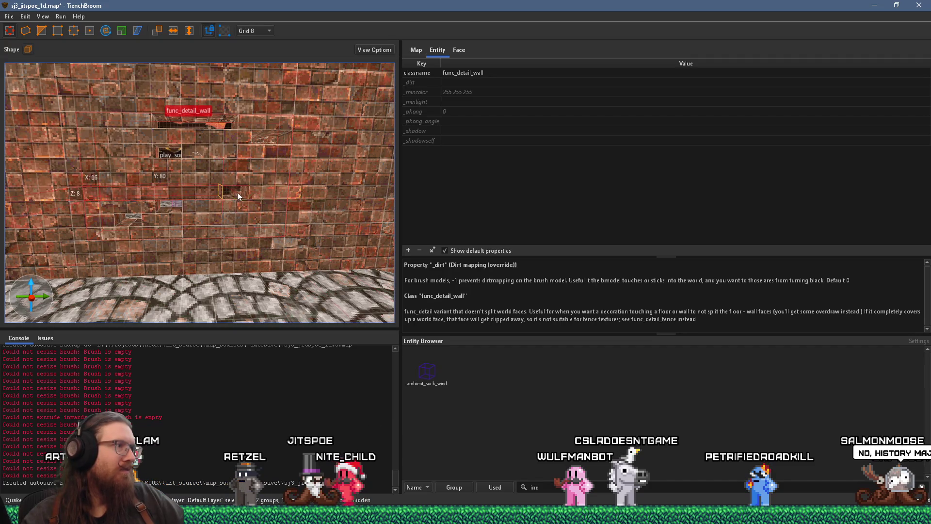
Move along the wall, select the long thin pipe strip, then clear the selection
{"action": "left_click_drag", "start_coordinate": [234, 194], "coordinate": [263, 198]}
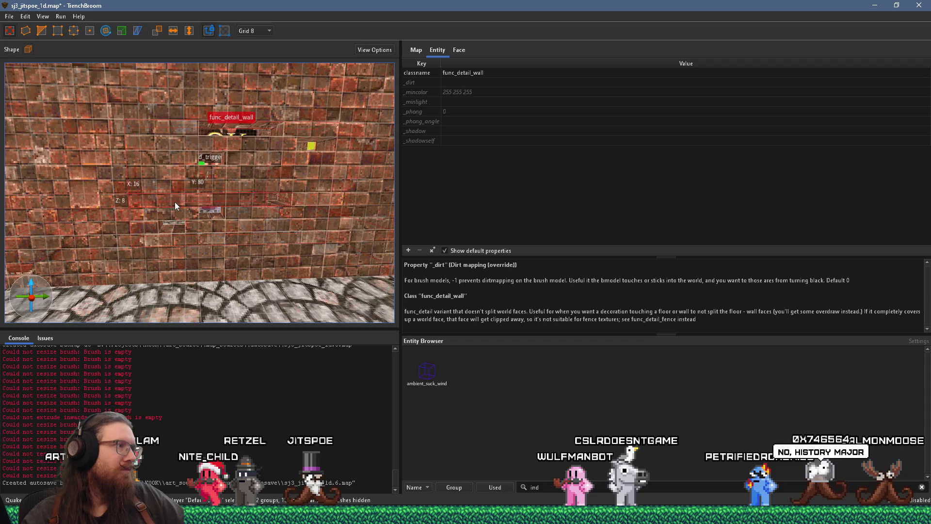
{"action": "scroll", "coordinate": [214, 199], "scroll_direction": "up", "scroll_amount": 3}
{"action": "scroll", "coordinate": [178, 202], "scroll_direction": "down", "scroll_amount": 3}
{"action": "key", "text": "d"}
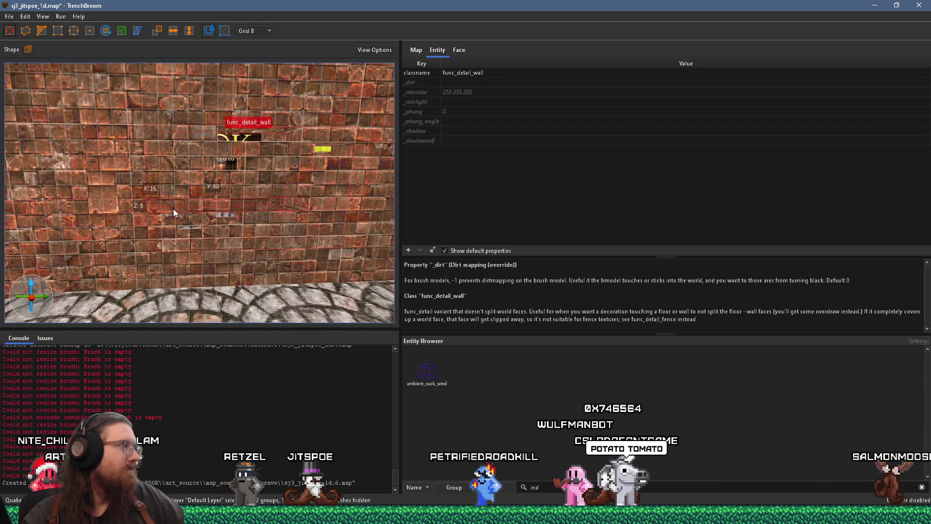
{"action": "key", "text": "d"}
{"action": "key", "text": "d"}
{"action": "key", "text": "d"}
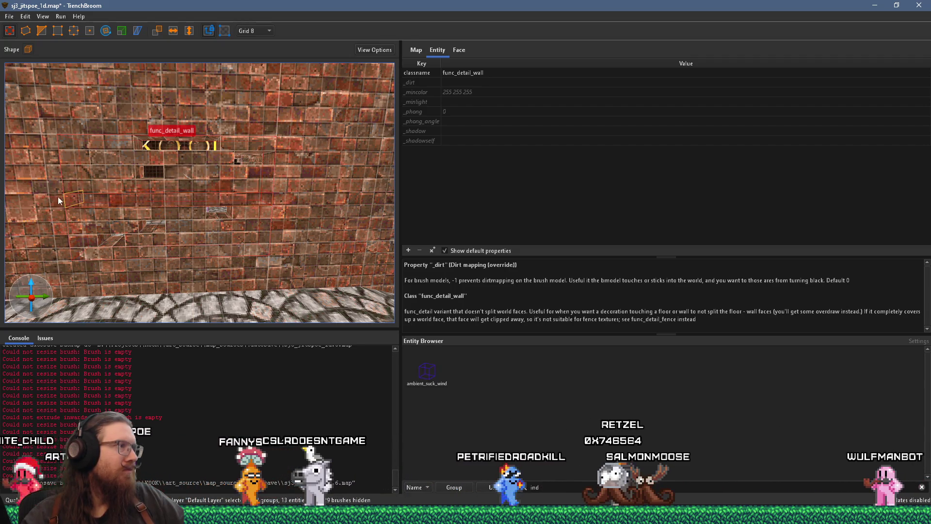
{"action": "left_click", "coordinate": [177, 202]}
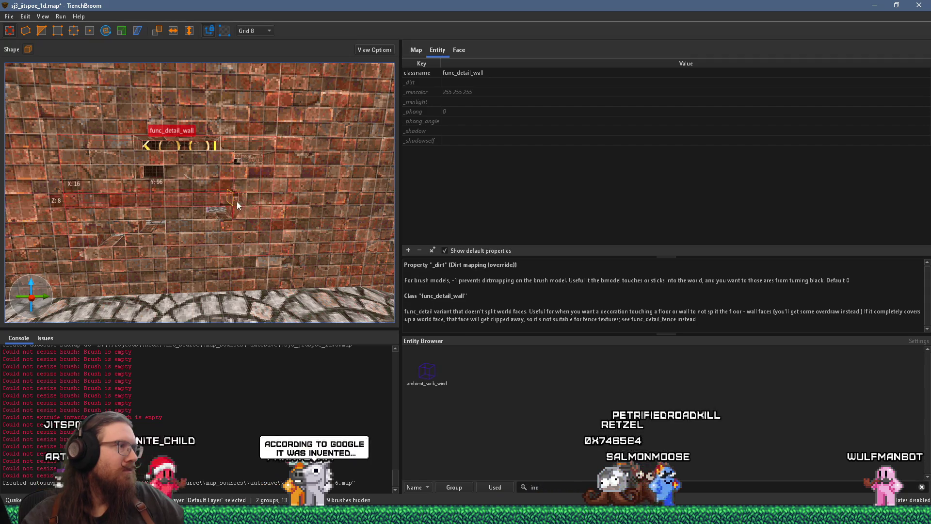
{"action": "key", "text": "a"}
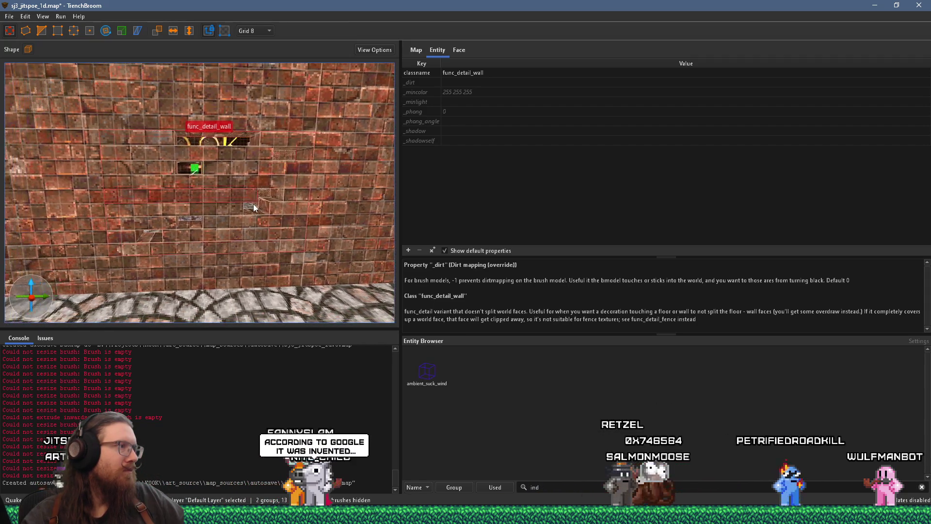
{"action": "scroll", "coordinate": [254, 207], "scroll_direction": "down", "scroll_amount": 2}
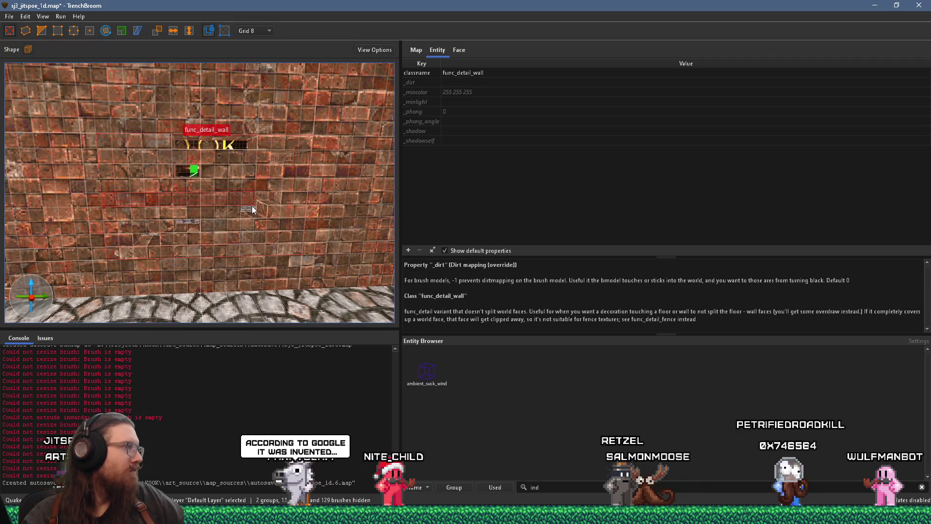
{"action": "key", "text": "Escape"}
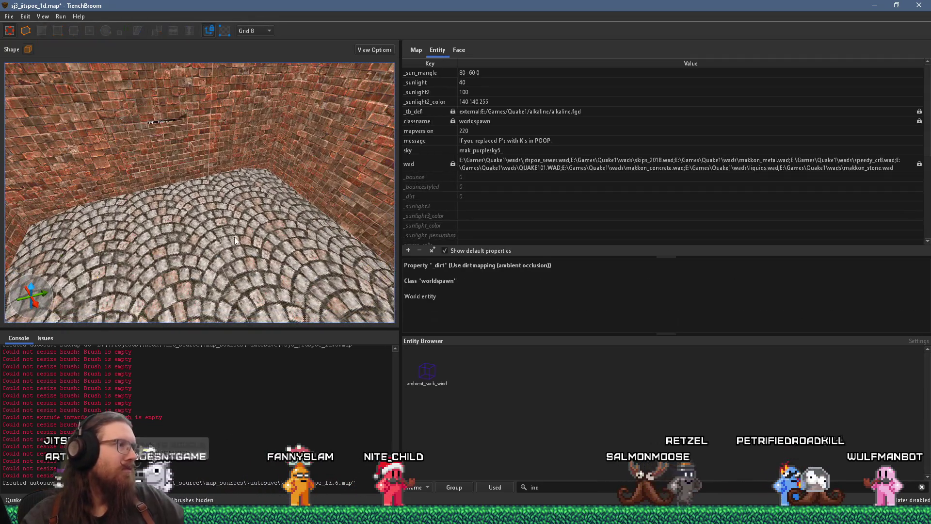
{"action": "right_click", "coordinate": [233, 237]}
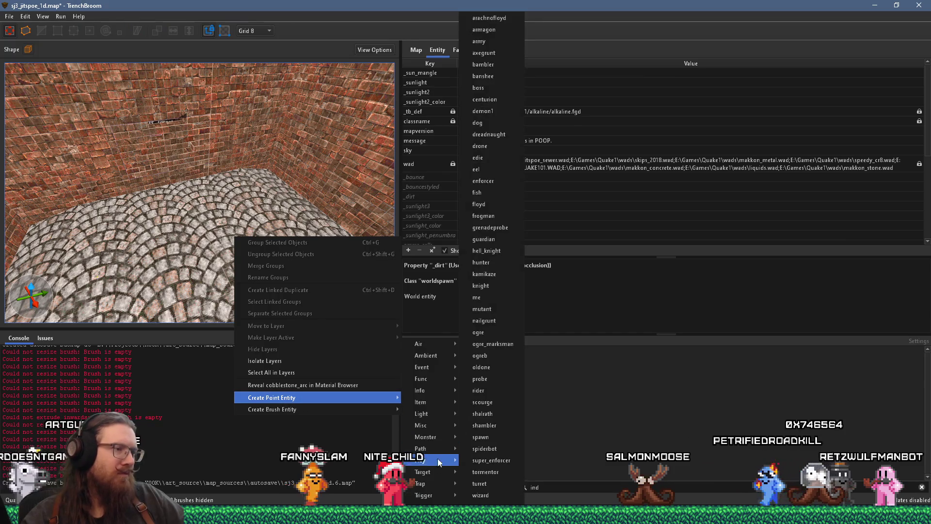
{"action": "mouse_move", "coordinate": [427, 395]}
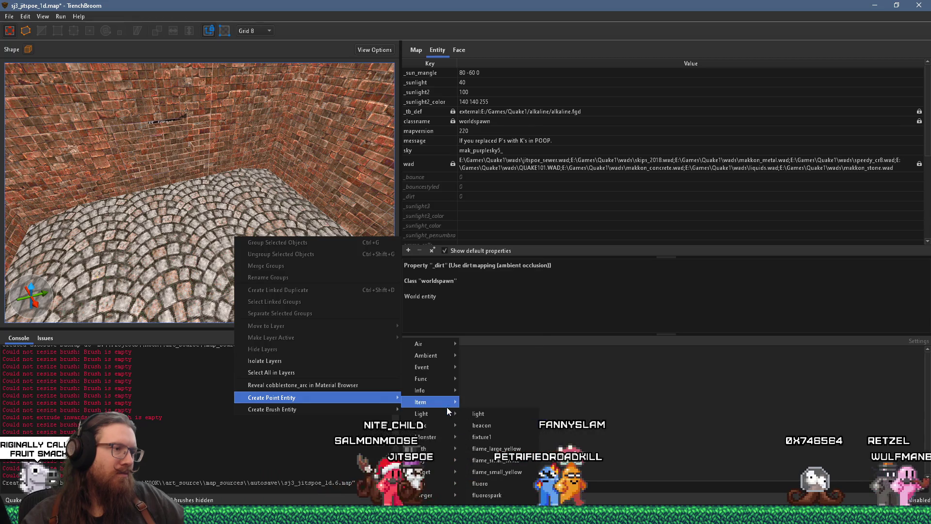
{"action": "left_click", "coordinate": [488, 483]}
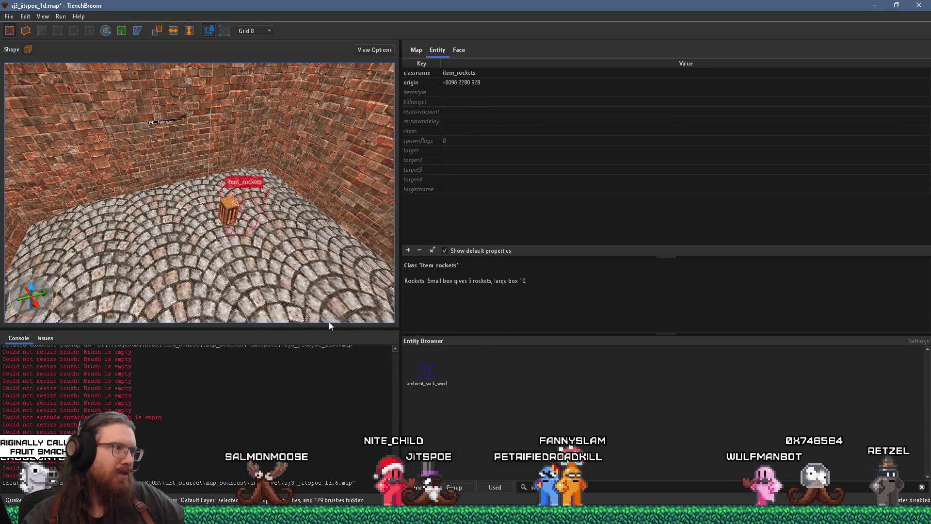
{"action": "mouse_move", "coordinate": [245, 298]}
{"action": "left_mouse_down"}
{"action": "mouse_move", "coordinate": [115, 228]}
{"action": "mouse_move", "coordinate": [126, 240]}
{"action": "mouse_move", "coordinate": [189, 250]}
{"action": "mouse_move", "coordinate": [255, 237]}
{"action": "mouse_move", "coordinate": [274, 266]}
{"action": "left_mouse_up"}
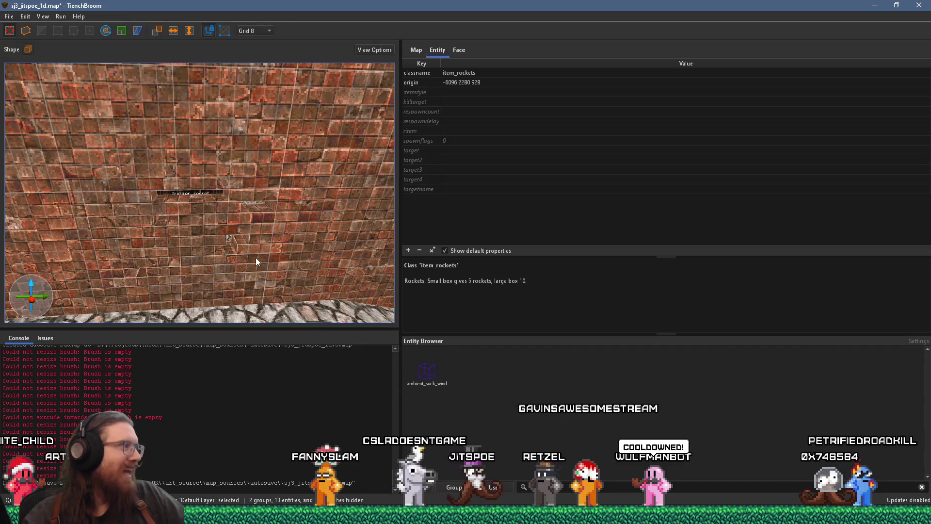
{"action": "scroll", "coordinate": [250, 246], "scroll_direction": "up", "scroll_amount": 3}
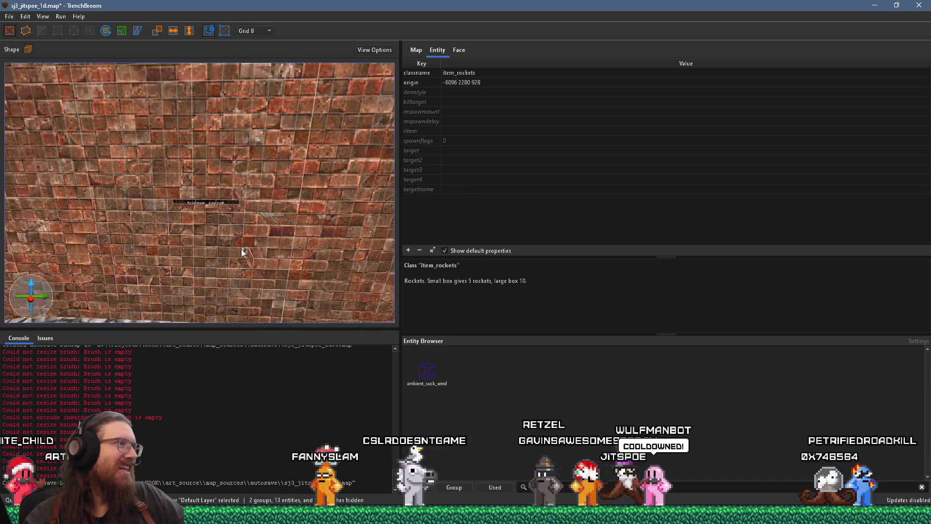
Move closer to the wall and select the larger wall brush near the sound entity
{"action": "key", "text": "Escape"}
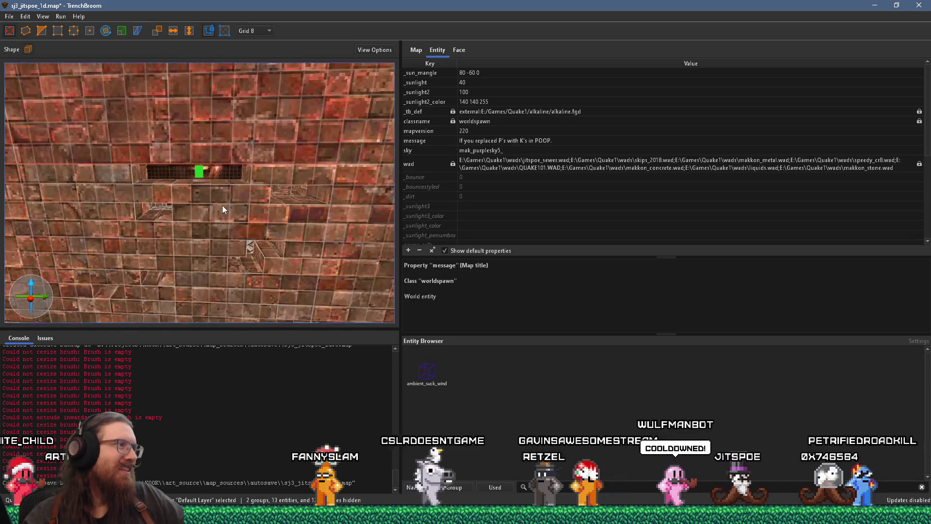
{"action": "key", "text": "w"}
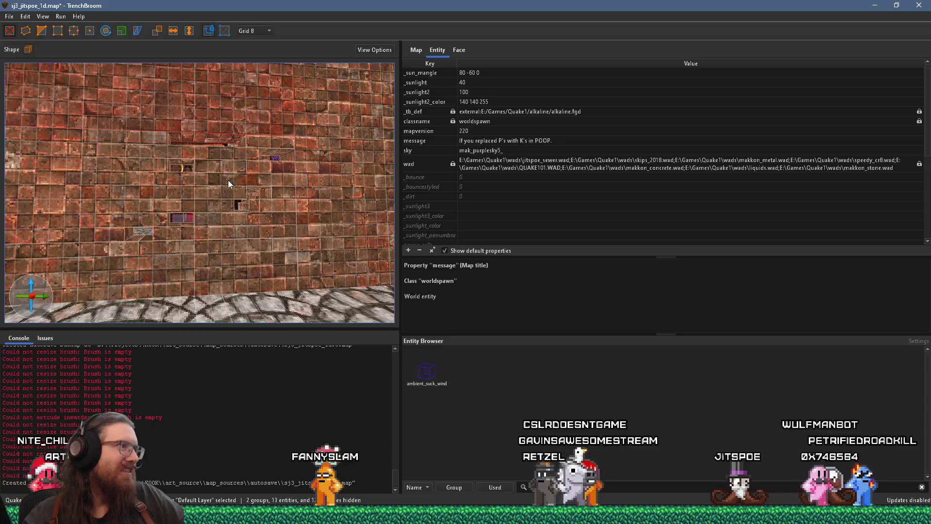
{"action": "left_click", "coordinate": [229, 180]}
{"action": "key", "text": "w"}
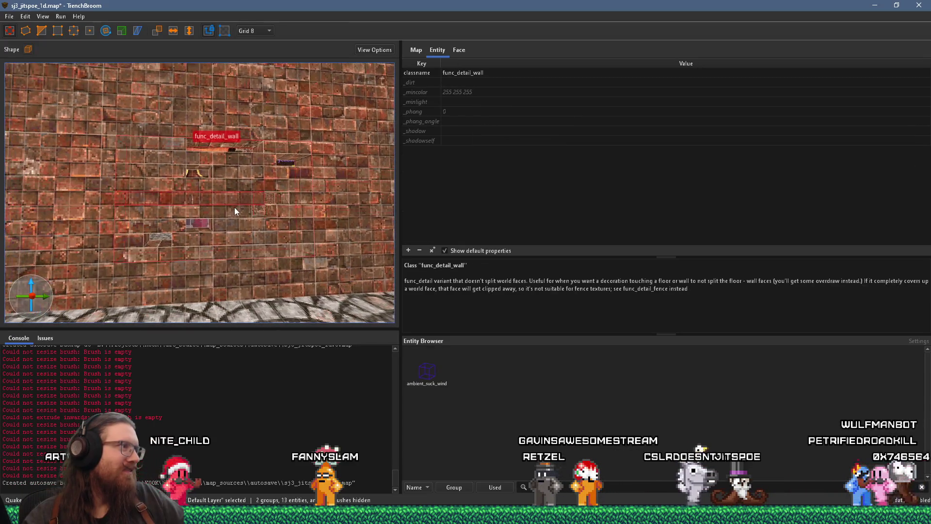
{"action": "key", "text": "w"}
{"action": "key", "text": "w"}
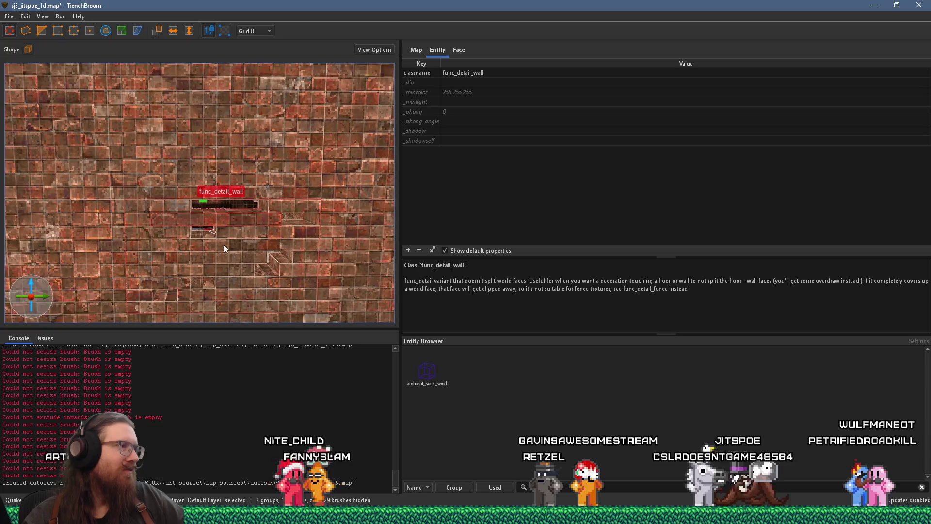
{"action": "key", "text": "s"}
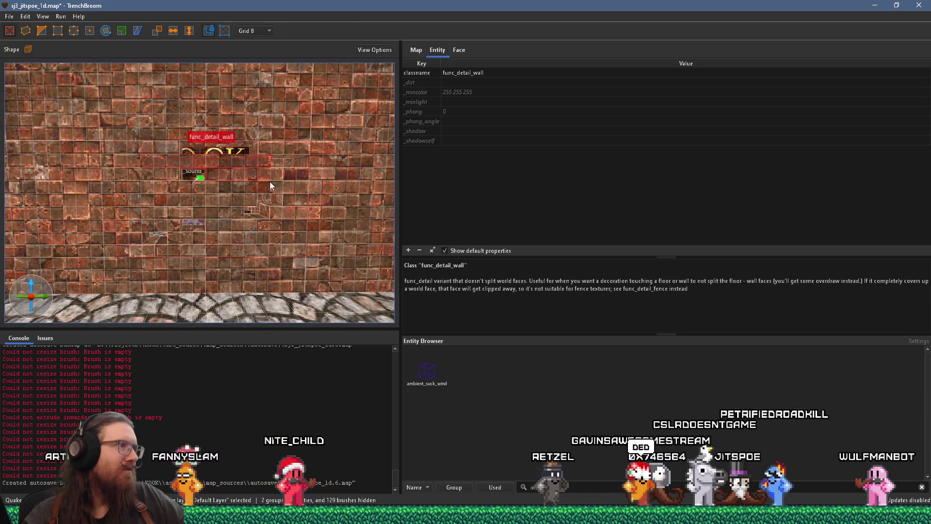
{"action": "left_click", "coordinate": [255, 185]}
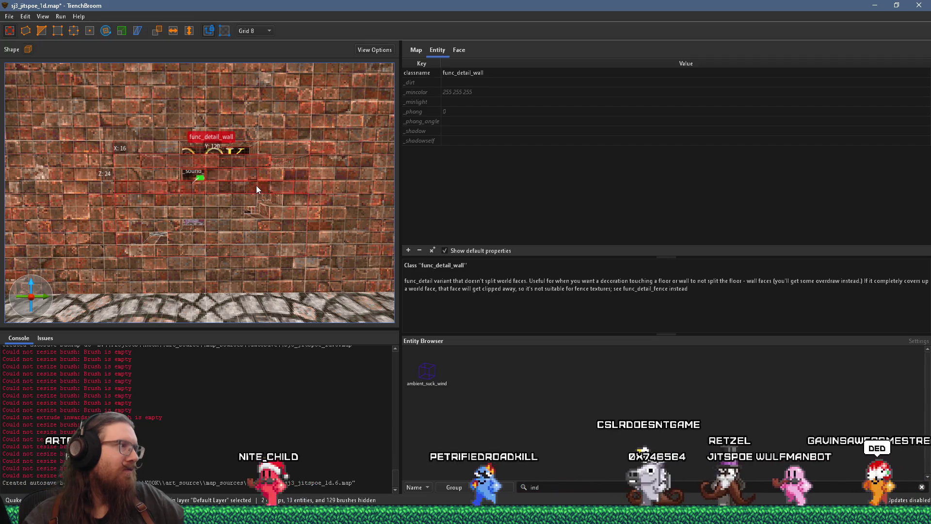
Reposition the view along the wall and bring up the brush's size readout
{"action": "scroll", "coordinate": [252, 188], "scroll_direction": "up", "scroll_amount": 2}
{"action": "scroll", "coordinate": [217, 200], "scroll_direction": "up", "scroll_amount": 2}
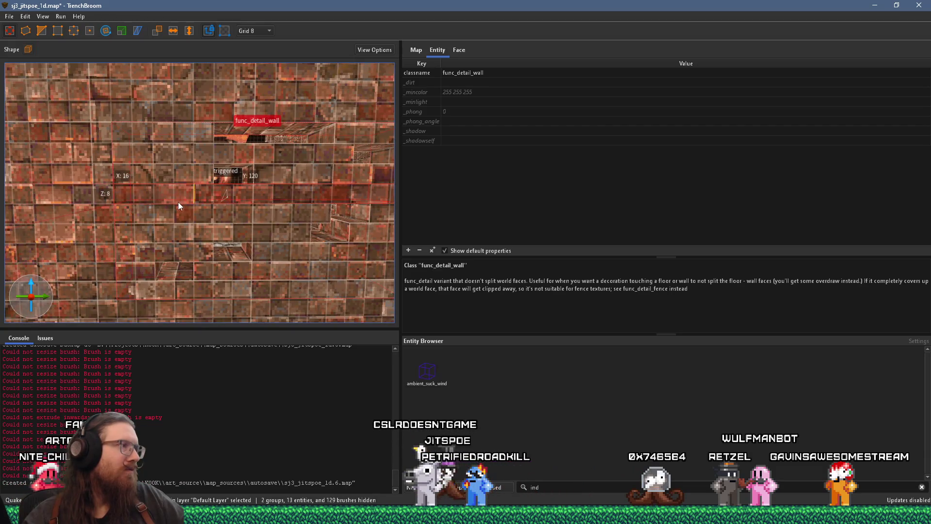
{"action": "key", "text": "d"}
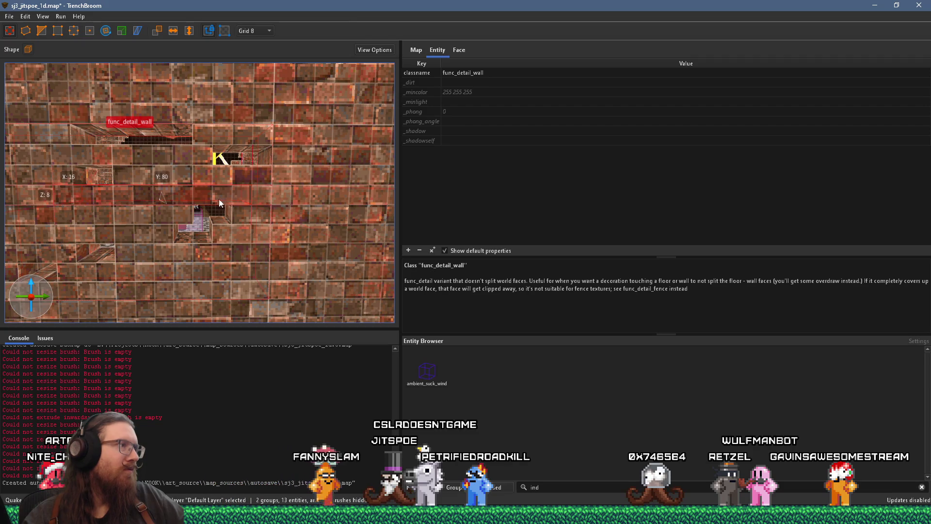
{"action": "key", "text": "s"}
{"action": "key", "text": "w"}
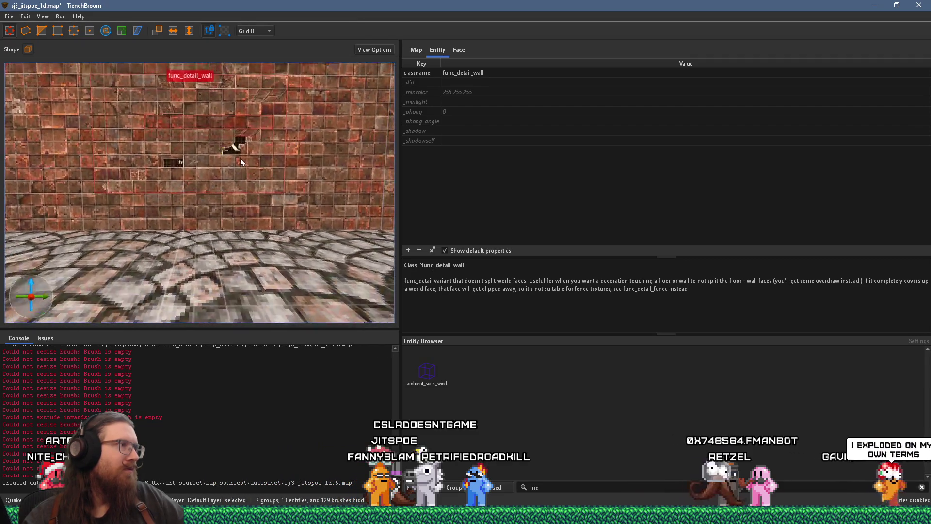
{"action": "key", "text": "s"}
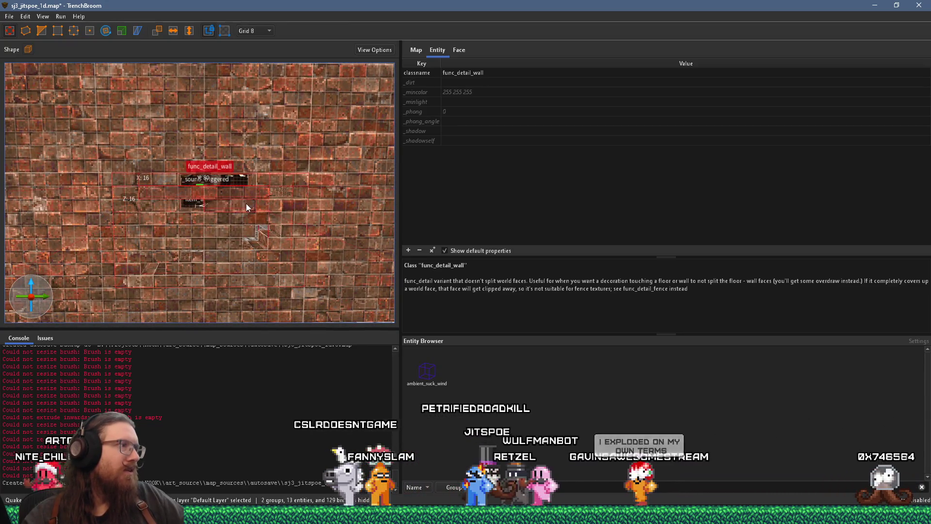
{"action": "key", "text": "shift"}
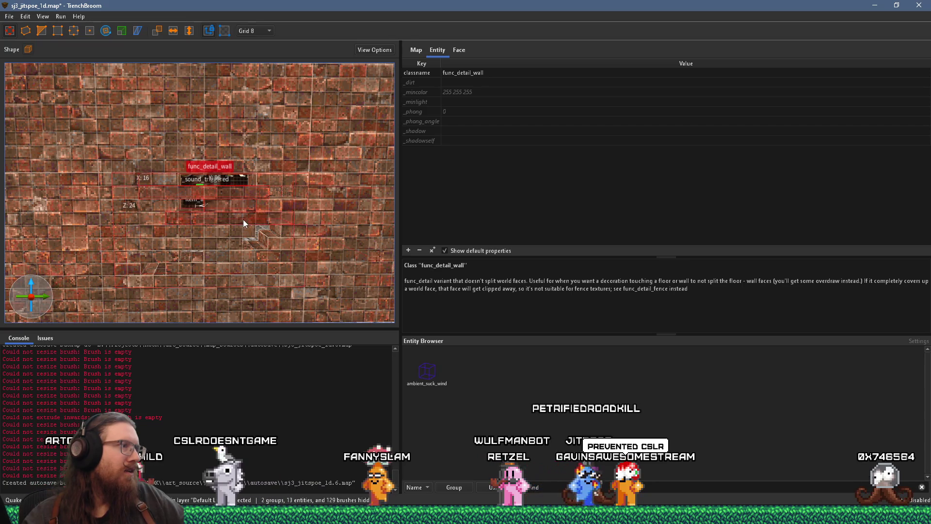
{"action": "scroll", "coordinate": [245, 216], "scroll_direction": "up", "scroll_amount": 3}
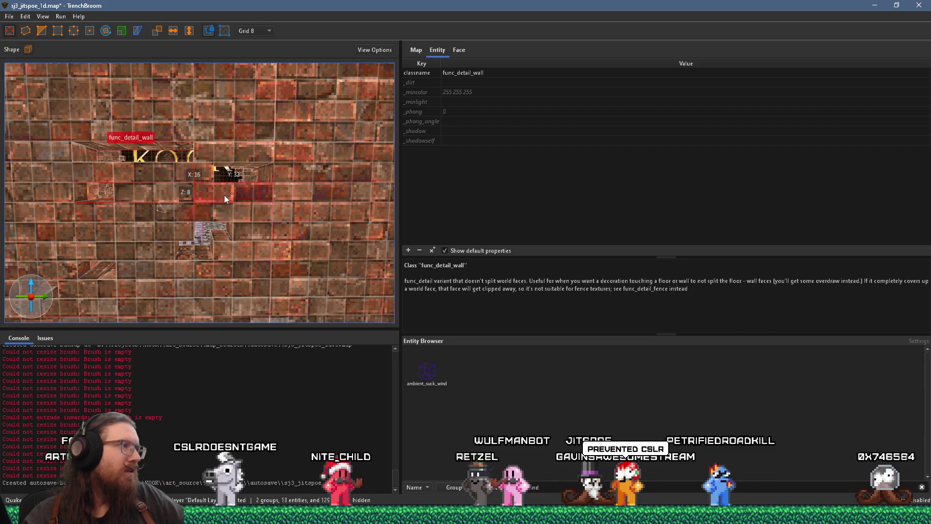
Shorten the small pipe brush's Y size from 32 to 16 units
{"action": "left_click", "coordinate": [231, 199]}
{"action": "left_click_drag", "start_coordinate": [231, 199], "coordinate": [205, 202]}
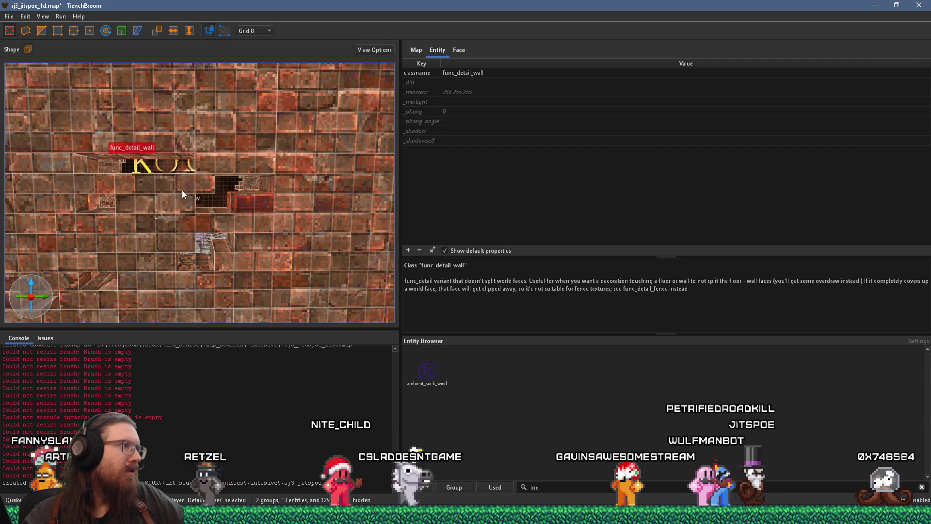
{"action": "scroll", "coordinate": [203, 188], "scroll_direction": "down", "scroll_amount": 3}
{"action": "left_click_drag", "start_coordinate": [206, 195], "coordinate": [255, 205]}
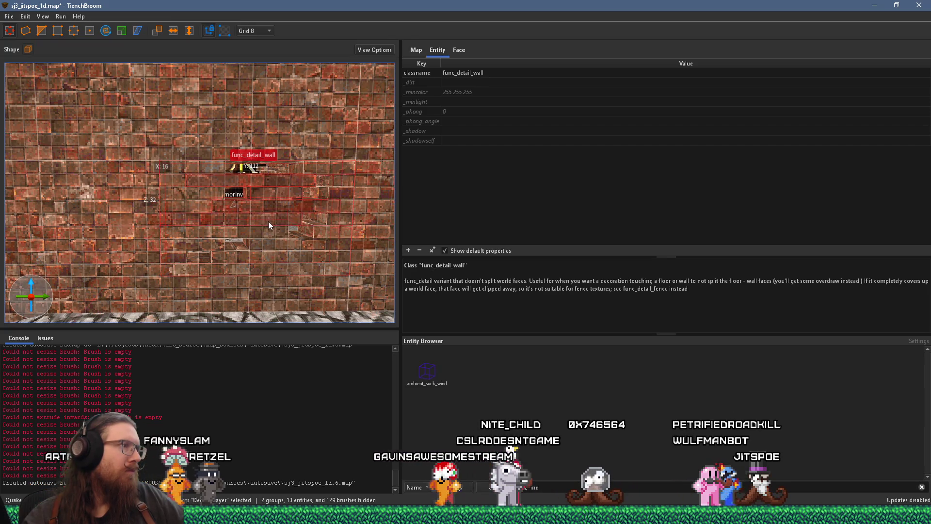
{"action": "mouse_move", "coordinate": [276, 243]}
{"action": "left_mouse_down"}
{"action": "mouse_move", "coordinate": [251, 226]}
{"action": "mouse_move", "coordinate": [243, 203]}
{"action": "left_mouse_up"}
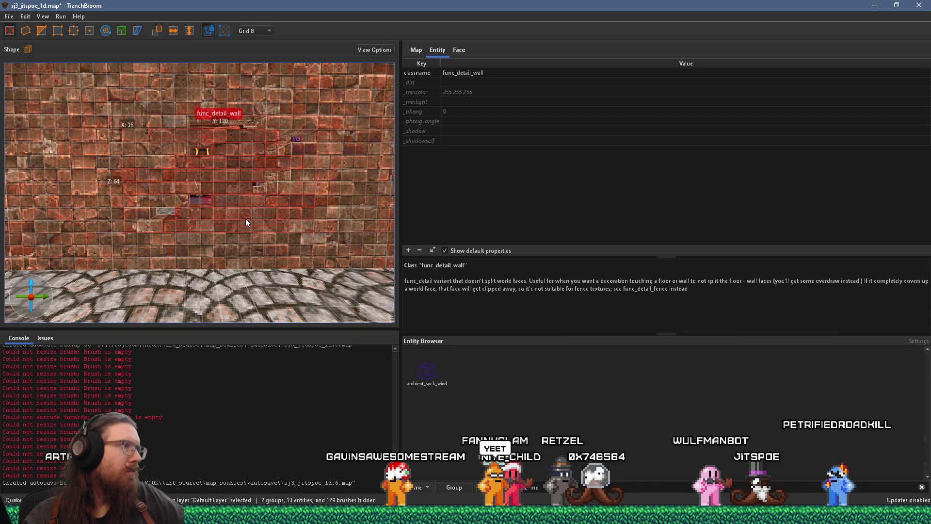
{"action": "scroll", "coordinate": [245, 237], "scroll_direction": "down", "scroll_amount": 2}
{"action": "left_click_drag", "start_coordinate": [246, 237], "coordinate": [240, 254]}
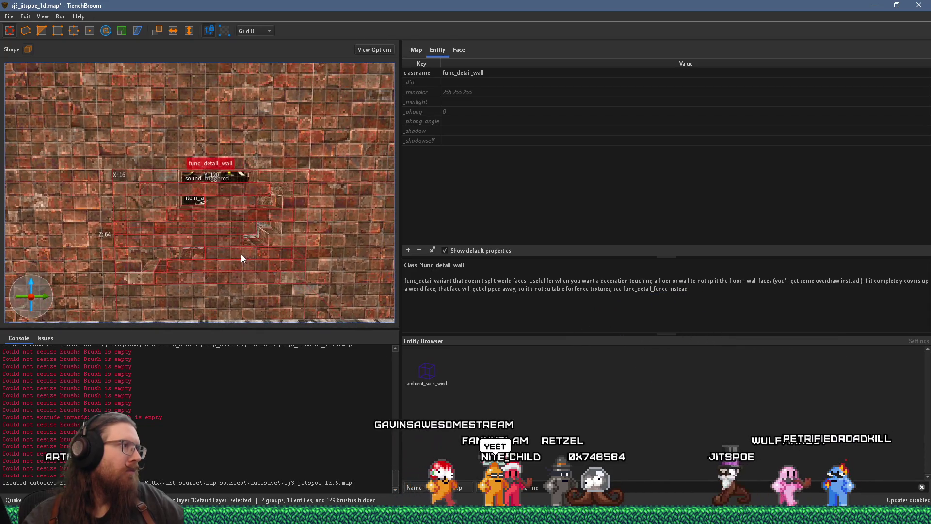
{"action": "right_click", "coordinate": [229, 220]}
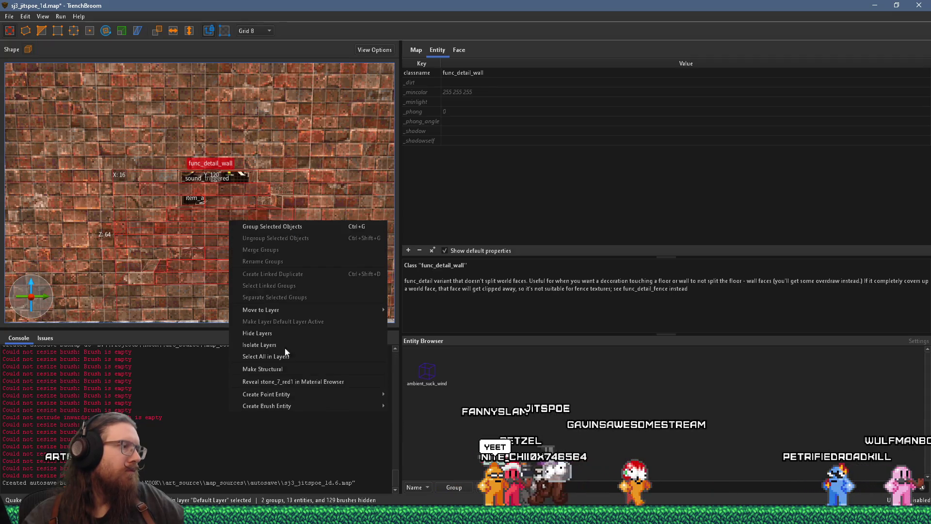
Convert the func_detail_wall brush to func_breakable via Create Brush Entity > Func > breakable
{"action": "mouse_move", "coordinate": [304, 405]}
{"action": "mouse_move", "coordinate": [426, 408]}
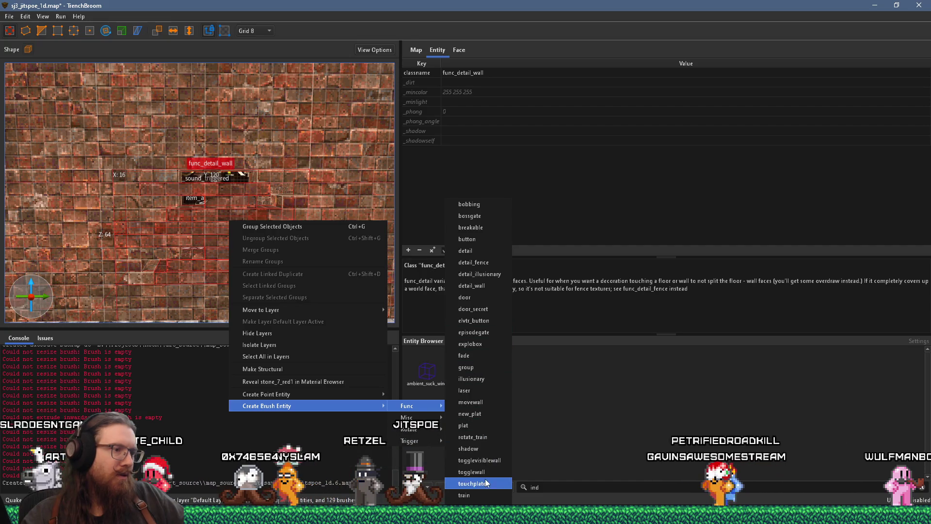
{"action": "left_click", "coordinate": [485, 227]}
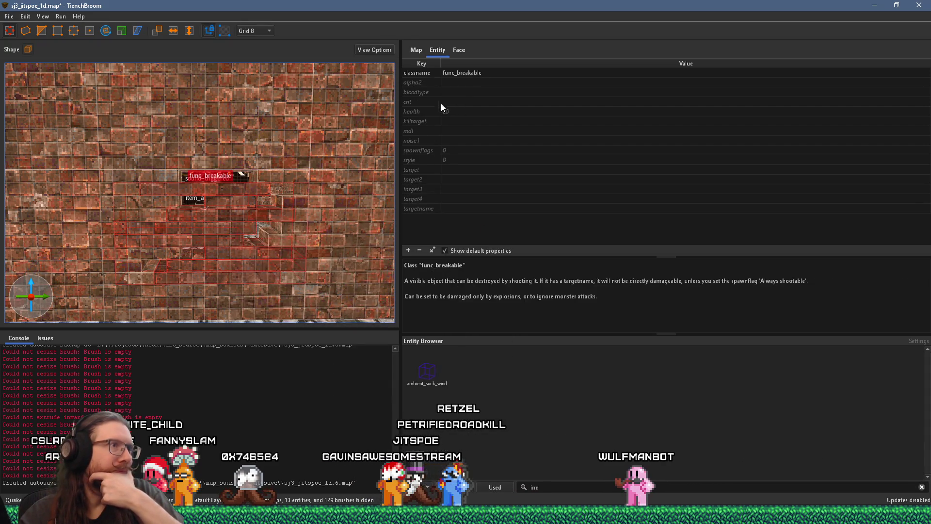
Set the breakable wall's bloodtype to 3 so it sprays brown dirt
{"action": "left_click", "coordinate": [427, 93]}
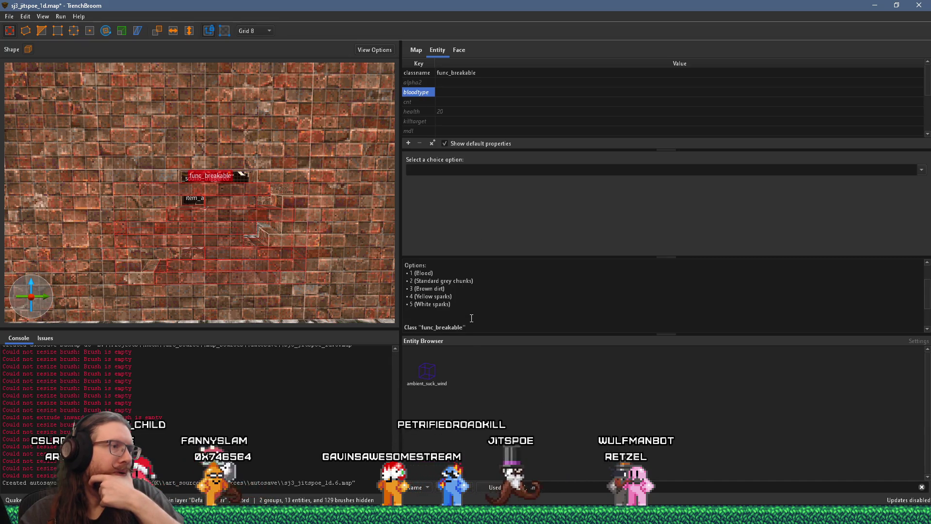
{"action": "left_click", "coordinate": [464, 92]}
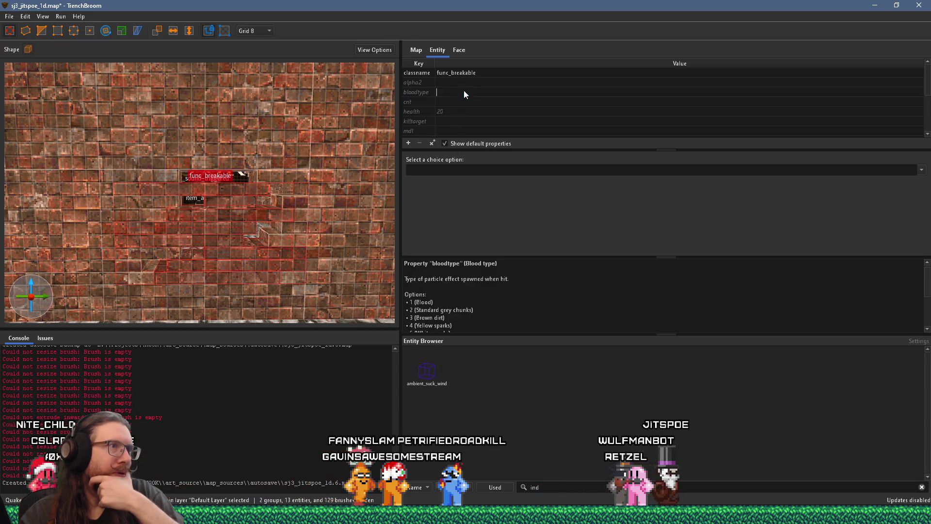
{"action": "type", "text": "3"}
{"action": "key", "text": "Return"}
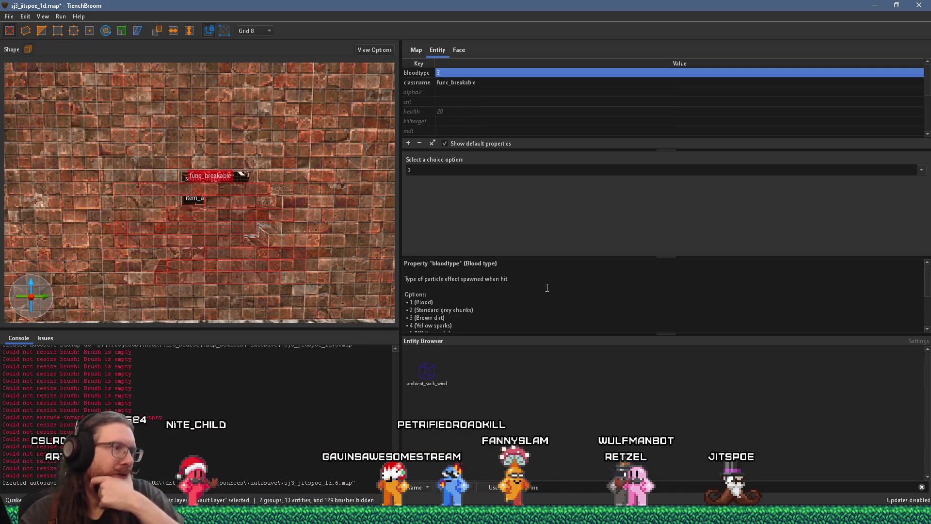
{"action": "scroll", "coordinate": [548, 288], "scroll_direction": "down", "scroll_amount": 2}
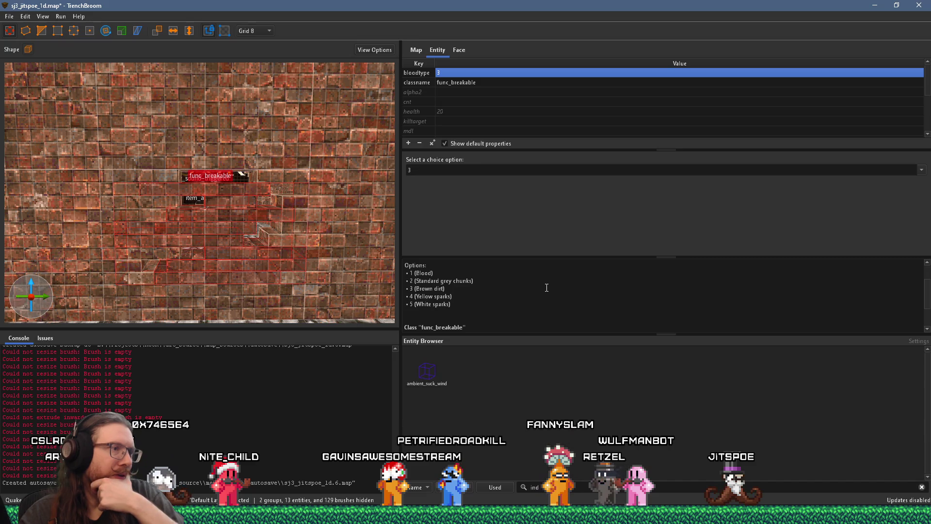
{"action": "scroll", "coordinate": [268, 264], "scroll_direction": "down", "scroll_amount": 5}
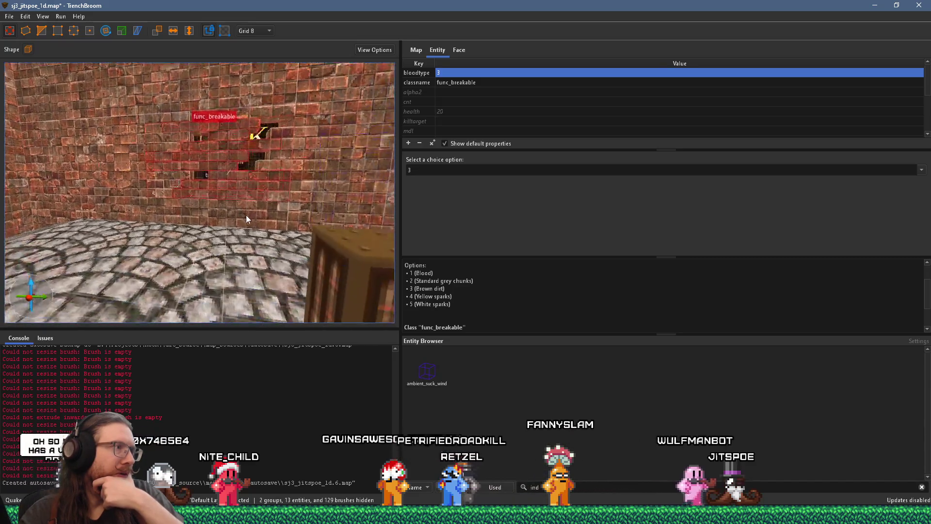
{"action": "scroll", "coordinate": [273, 231], "scroll_direction": "up", "scroll_amount": 5}
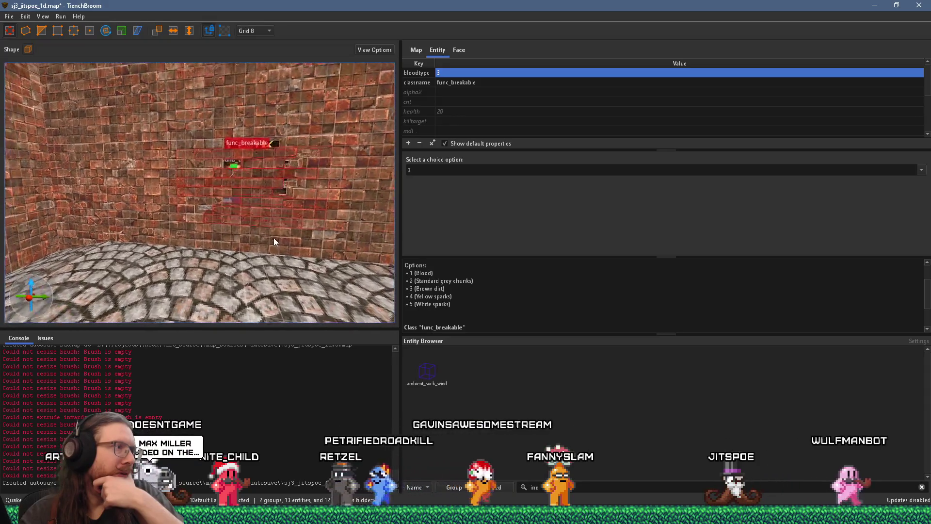
Change the breakable wall's health from 20 to 40, then deselect it
{"action": "mouse_move", "coordinate": [251, 261]}
{"action": "left_mouse_down"}
{"action": "mouse_move", "coordinate": [167, 260]}
{"action": "mouse_move", "coordinate": [135, 234]}
{"action": "mouse_move", "coordinate": [169, 247]}
{"action": "mouse_move", "coordinate": [277, 240]}
{"action": "mouse_move", "coordinate": [308, 228]}
{"action": "left_mouse_up"}
{"action": "left_click", "coordinate": [462, 112]}
{"action": "left_click", "coordinate": [462, 113]}
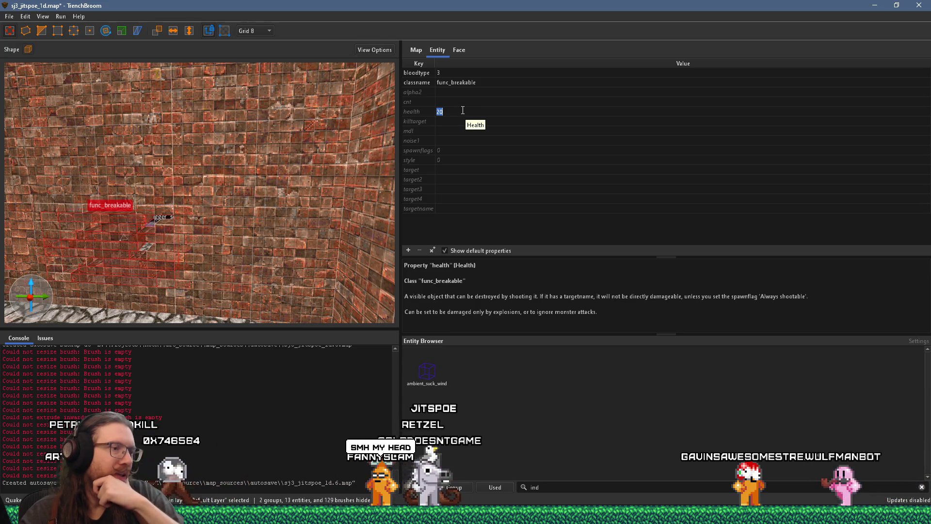
{"action": "type", "text": "40"}
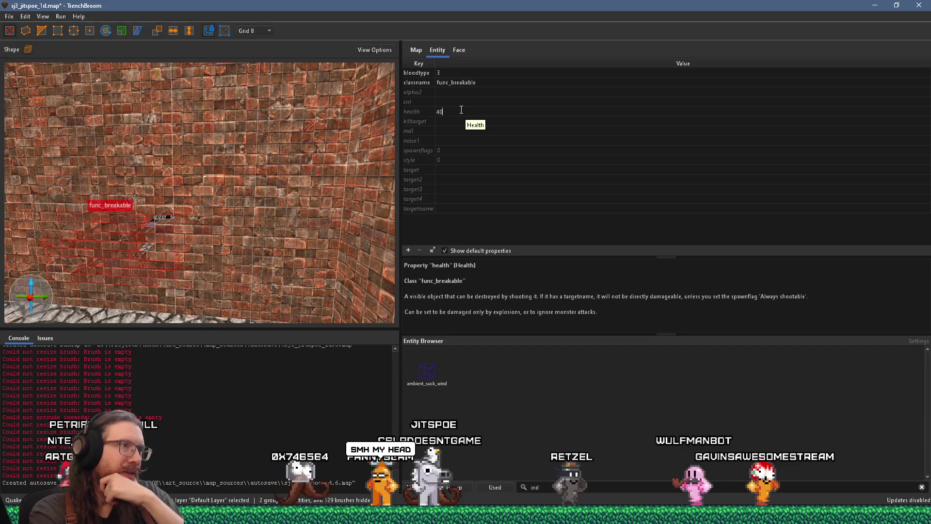
{"action": "key", "text": "Return"}
{"action": "scroll", "coordinate": [187, 224], "scroll_direction": "down", "scroll_amount": 5}
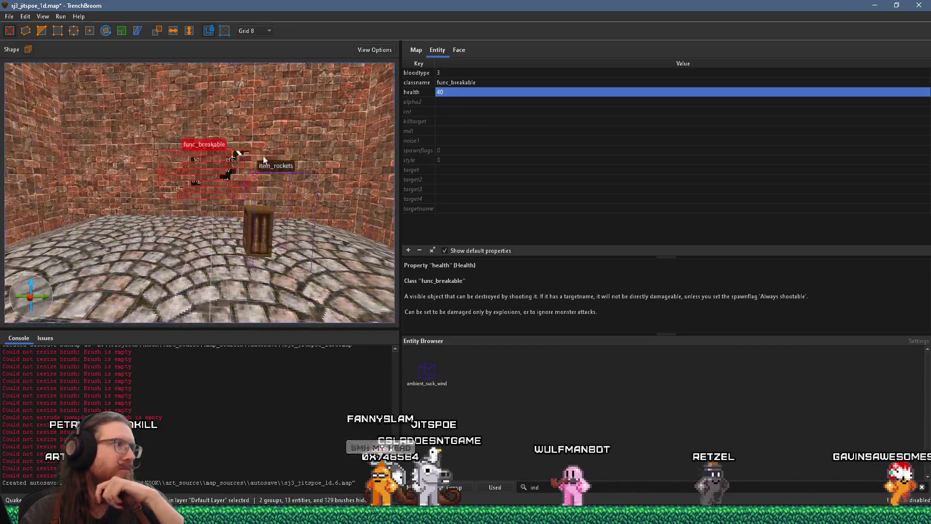
{"action": "scroll", "coordinate": [266, 174], "scroll_direction": "down", "scroll_amount": 3}
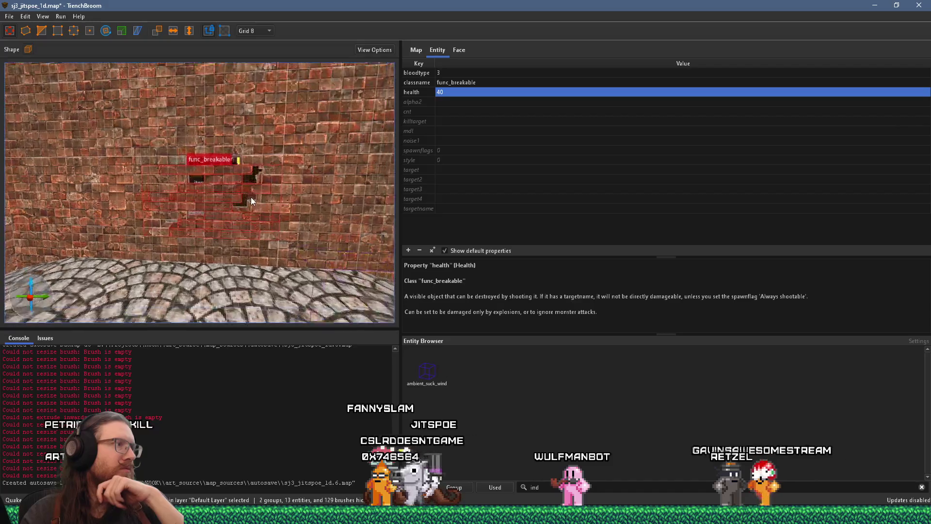
{"action": "scroll", "coordinate": [245, 205], "scroll_direction": "down", "scroll_amount": 3}
{"action": "key", "text": "Escape"}
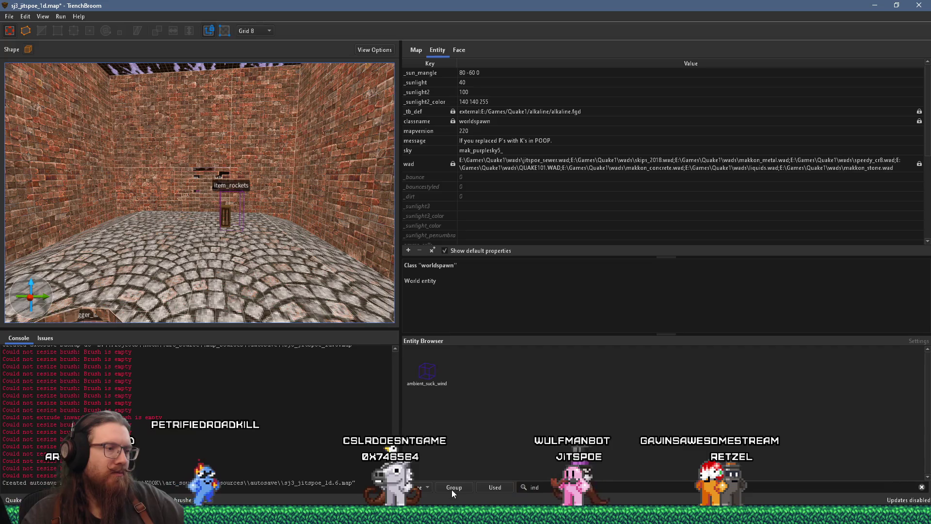
Search entities for 'sta' and drop info_player_start_test onto the room's cobblestone floor
{"action": "double_click", "coordinate": [535, 487]}
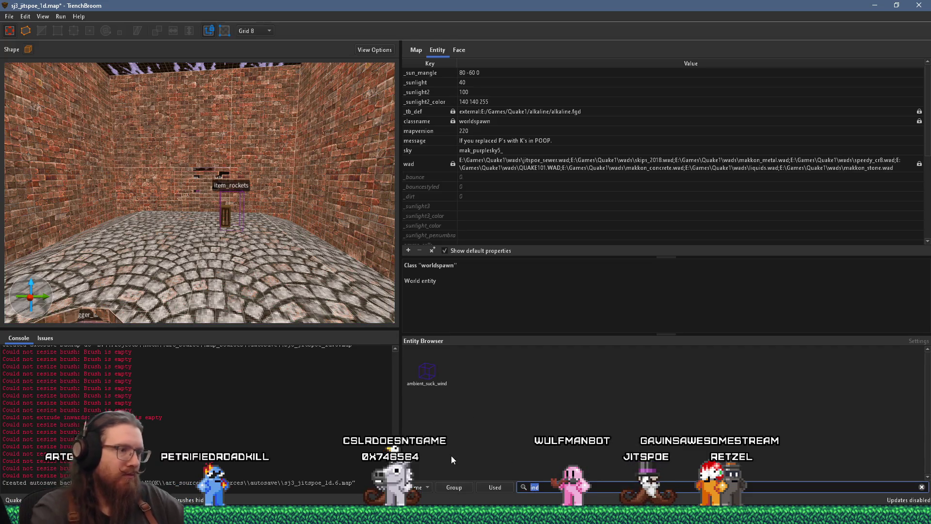
{"action": "type", "text": "sta"}
{"action": "mouse_move", "coordinate": [521, 371]}
{"action": "left_mouse_down"}
{"action": "mouse_move", "coordinate": [517, 336]}
{"action": "mouse_move", "coordinate": [224, 295]}
{"action": "mouse_move", "coordinate": [170, 278]}
{"action": "mouse_move", "coordinate": [228, 307]}
{"action": "mouse_move", "coordinate": [152, 229]}
{"action": "mouse_move", "coordinate": [276, 228]}
{"action": "mouse_move", "coordinate": [292, 217]}
{"action": "left_mouse_up"}
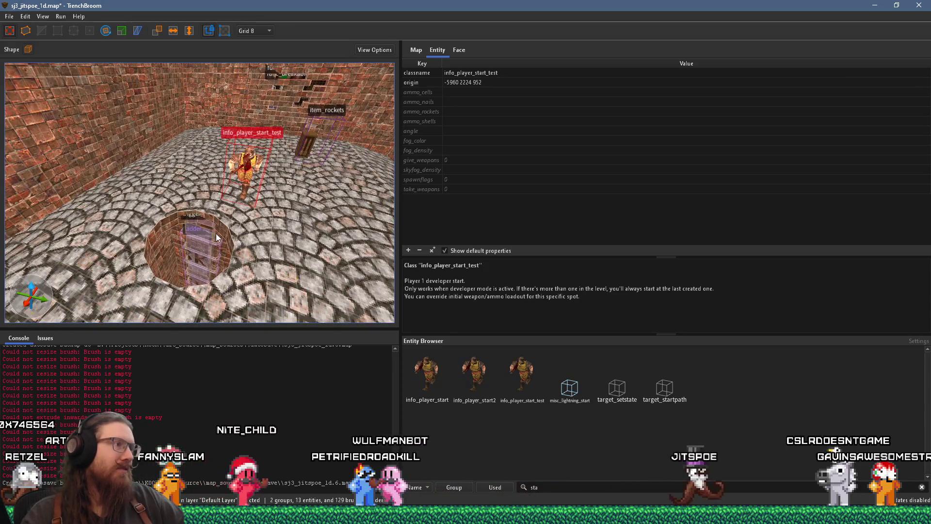
{"action": "mouse_move", "coordinate": [214, 228]}
{"action": "left_mouse_down"}
{"action": "mouse_move", "coordinate": [240, 201]}
{"action": "mouse_move", "coordinate": [309, 204]}
{"action": "mouse_move", "coordinate": [240, 208]}
{"action": "mouse_move", "coordinate": [239, 238]}
{"action": "left_mouse_up"}
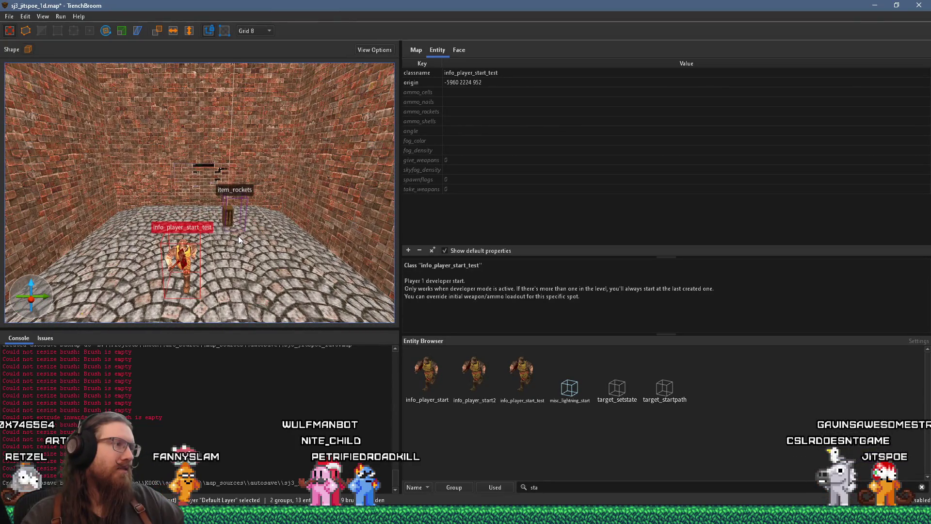
{"action": "left_click_drag", "start_coordinate": [252, 228], "coordinate": [246, 224]}
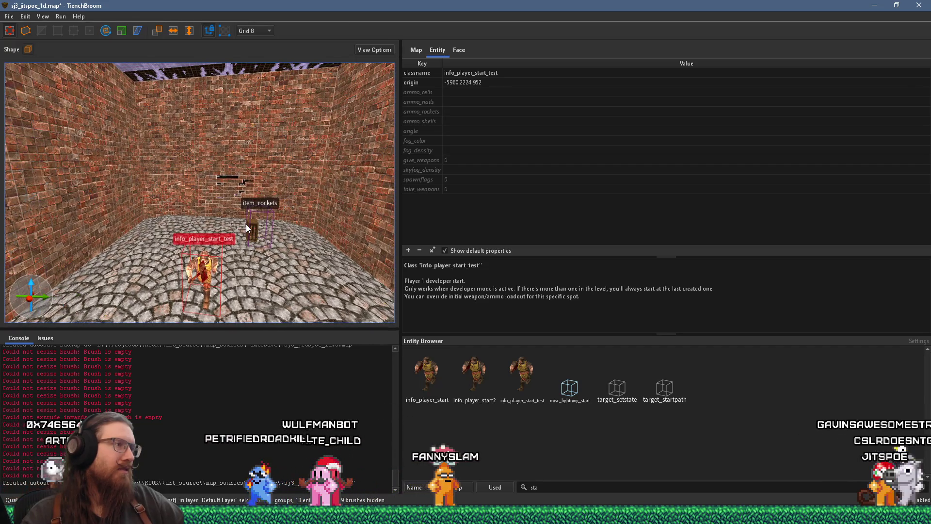
{"action": "left_click", "coordinate": [9, 16]}
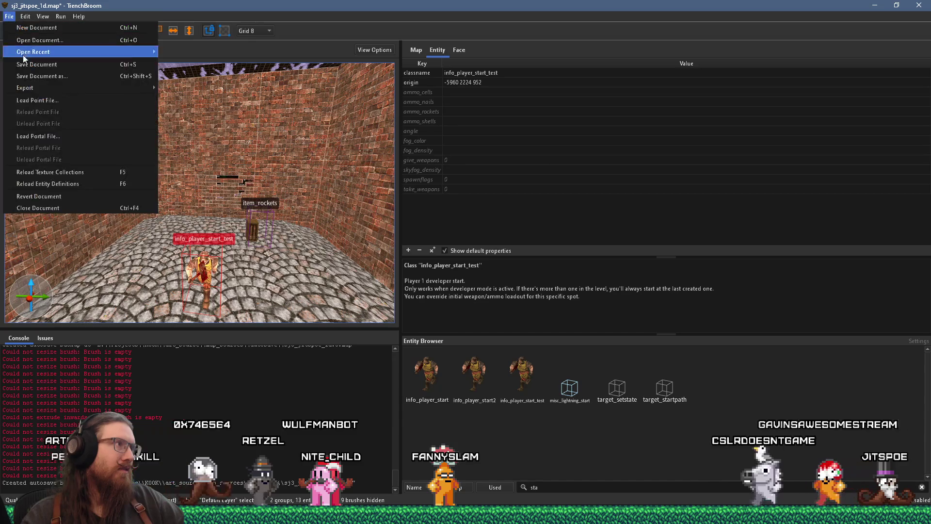
Save the map, then glance at the compile settings and close them
{"action": "left_click", "coordinate": [25, 64]}
{"action": "left_click", "coordinate": [61, 16]}
{"action": "left_click", "coordinate": [78, 28]}
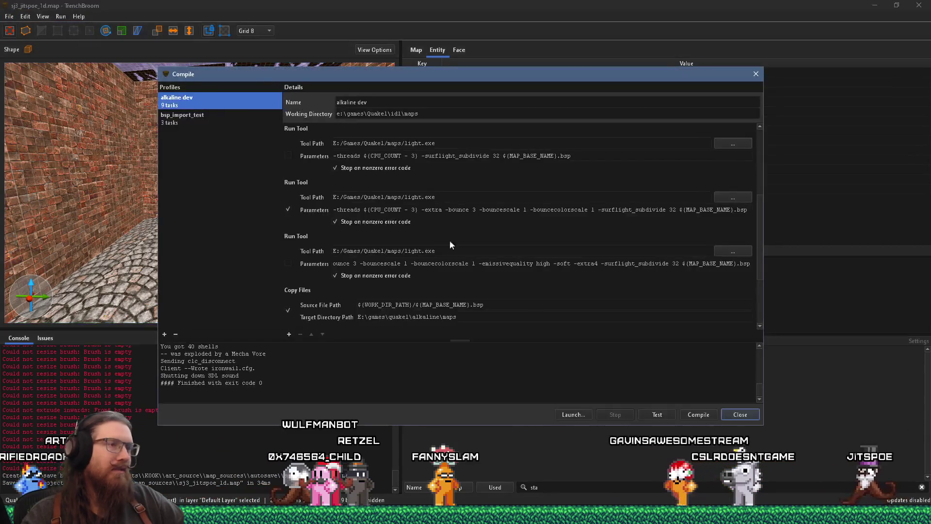
{"action": "left_click", "coordinate": [756, 74]}
Give the play_sound_triggered entity by the portrait the targetname kook_laugh, then deselect it
{"action": "mouse_move", "coordinate": [368, 203]}
{"action": "left_mouse_down"}
{"action": "mouse_move", "coordinate": [199, 276]}
{"action": "mouse_move", "coordinate": [223, 263]}
{"action": "mouse_move", "coordinate": [183, 242]}
{"action": "mouse_move", "coordinate": [235, 173]}
{"action": "left_mouse_up"}
{"action": "left_click", "coordinate": [235, 173]}
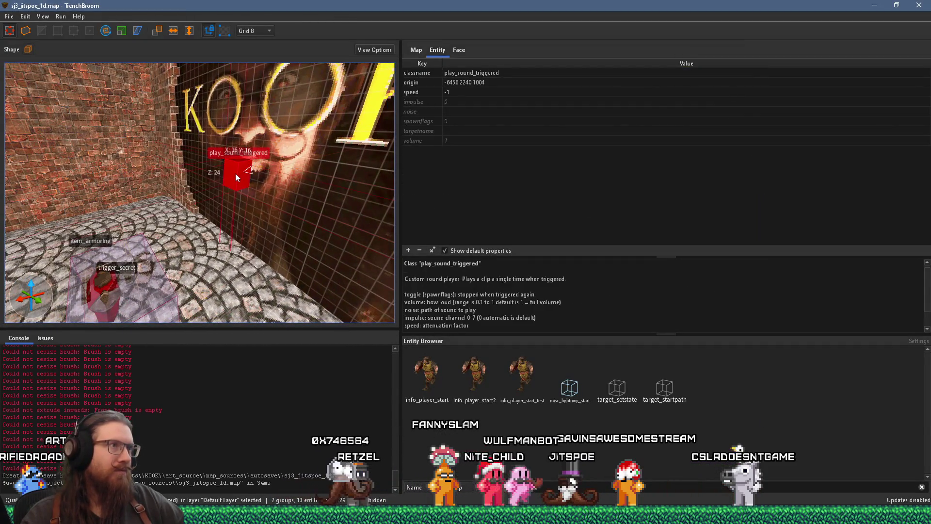
{"action": "left_click", "coordinate": [452, 130]}
{"action": "type", "text": "kook_la"}
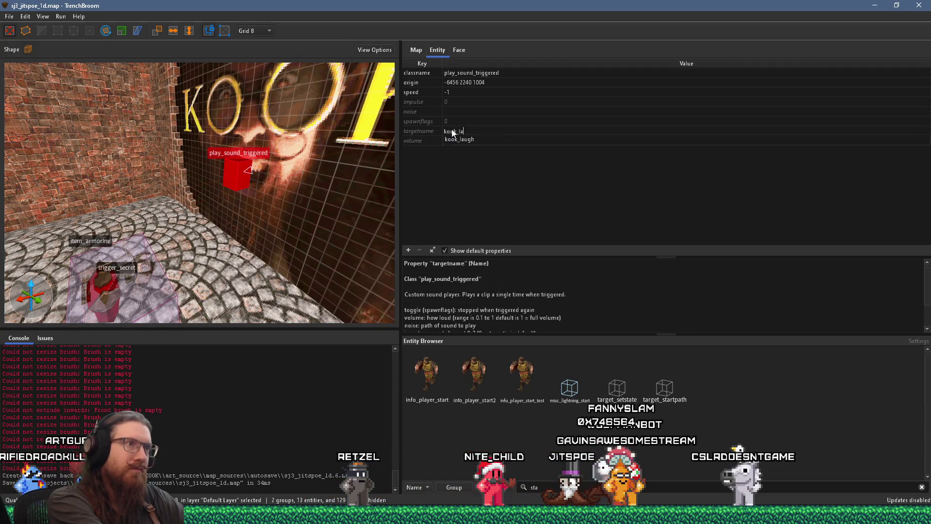
{"action": "key", "text": "Return"}
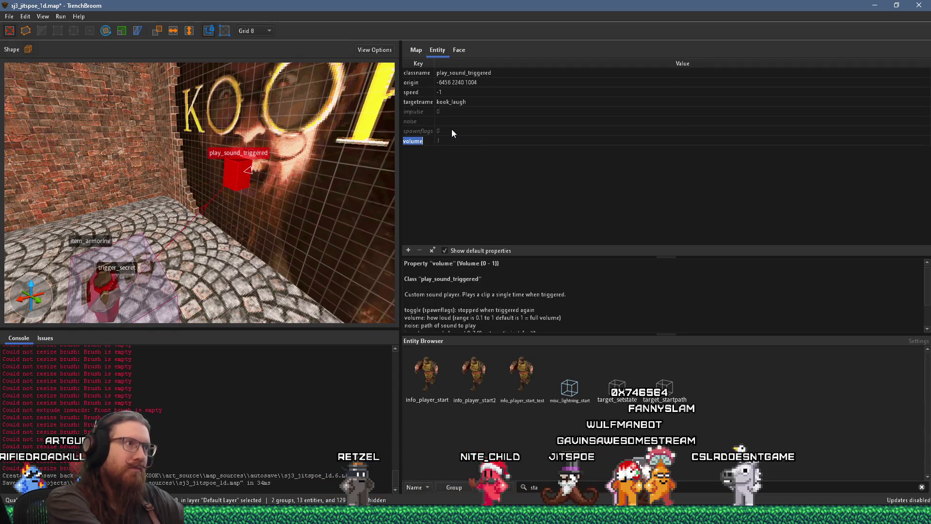
{"action": "mouse_move", "coordinate": [204, 228]}
{"action": "left_mouse_down"}
{"action": "mouse_move", "coordinate": [222, 226]}
{"action": "mouse_move", "coordinate": [245, 202]}
{"action": "mouse_move", "coordinate": [240, 236]}
{"action": "left_mouse_up"}
{"action": "scroll", "coordinate": [245, 202], "scroll_direction": "down", "scroll_amount": 5}
{"action": "key", "text": "Escape"}
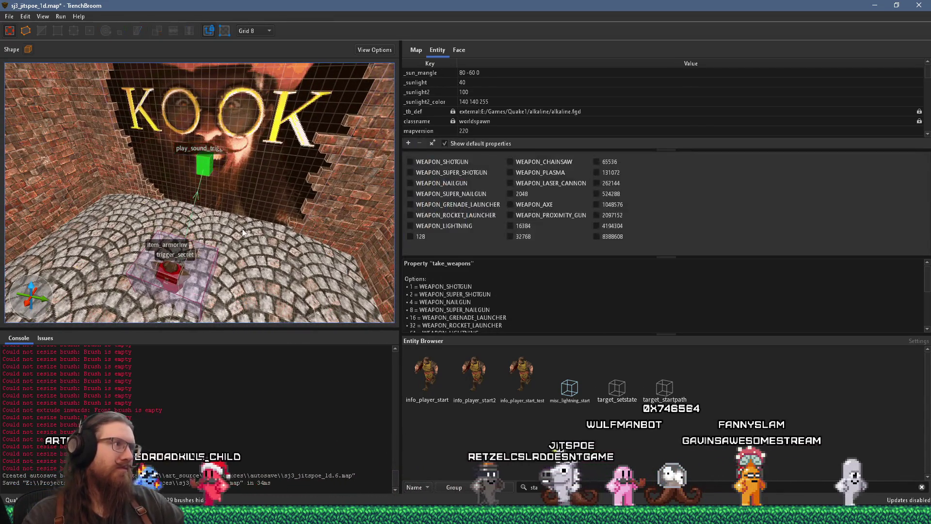
Save the map again
{"action": "left_click", "coordinate": [9, 16]}
{"action": "left_click", "coordinate": [21, 58]}
{"action": "left_click", "coordinate": [61, 16]}
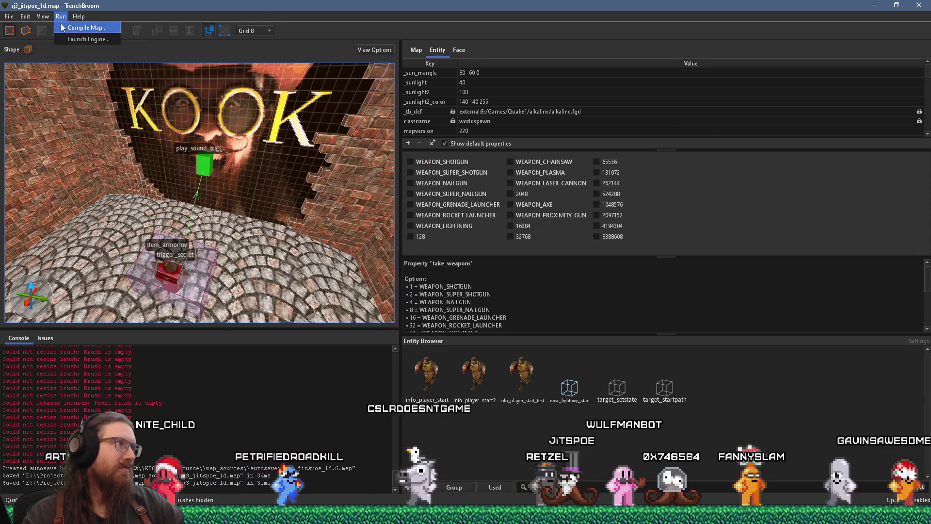
Compile the map with the alkaline dev profile, then bring up the kook_todo notes
{"action": "left_click", "coordinate": [77, 26]}
{"action": "left_click", "coordinate": [687, 415]}
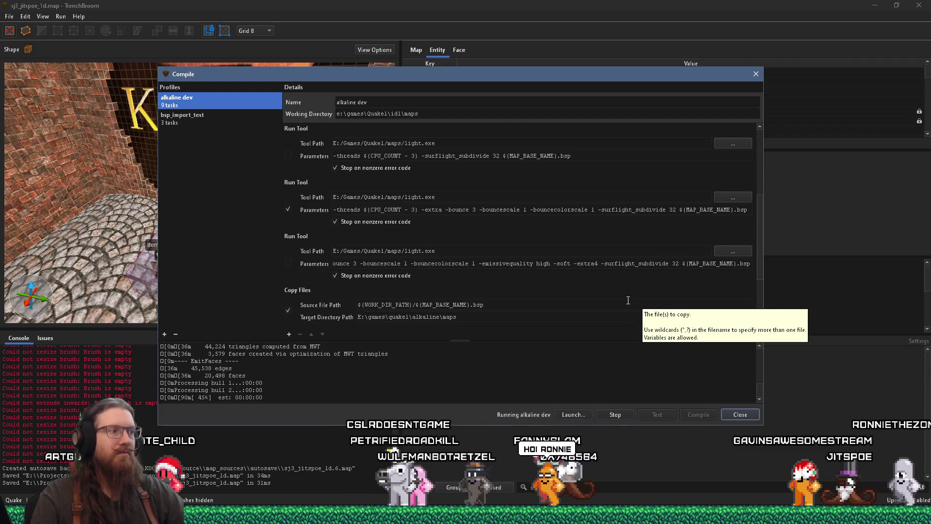
{"action": "key", "text": "alt+Tab"}
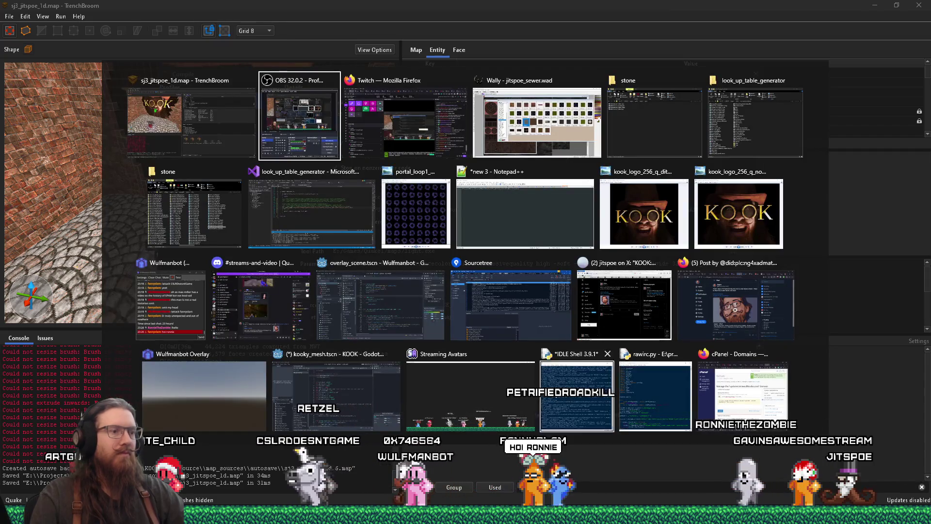
{"action": "mouse_move", "coordinate": [349, 515]}
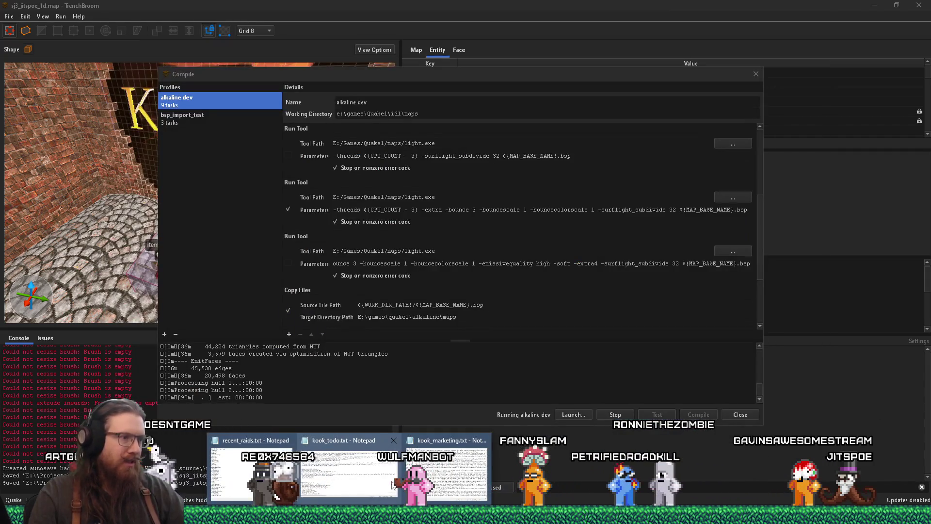
{"action": "left_click", "coordinate": [334, 474]}
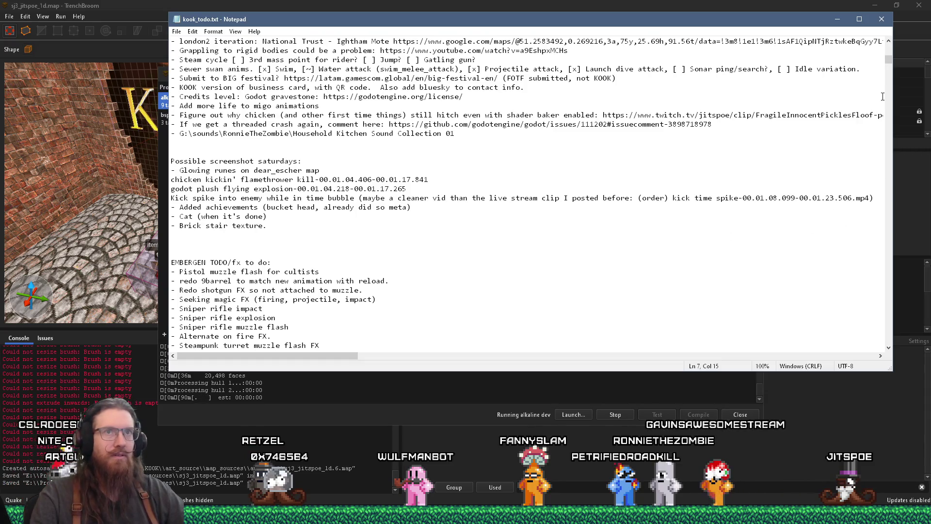
Swap the dash before 'Add KOOK secret' for a tilde and select the music! line
{"action": "scroll", "coordinate": [883, 63], "scroll_direction": "up", "scroll_amount": 10}
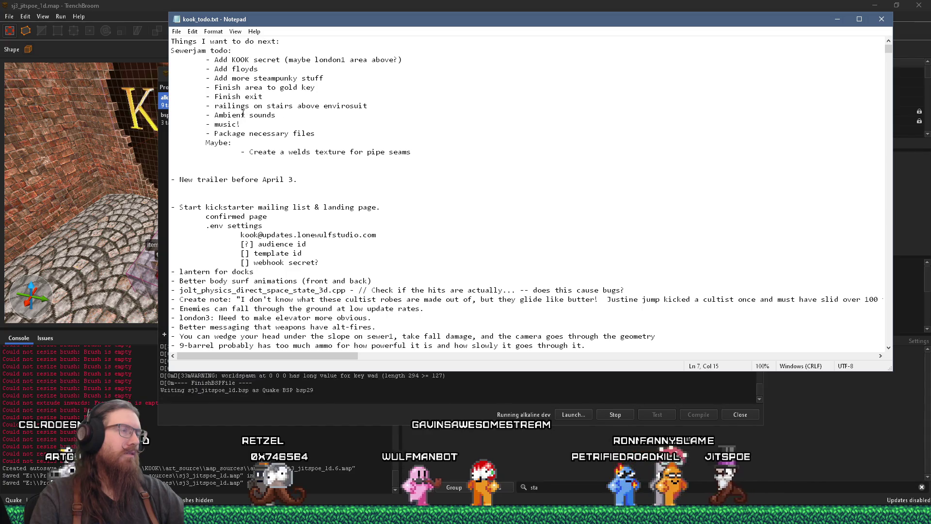
{"action": "left_click_drag", "start_coordinate": [206, 68], "coordinate": [211, 69]}
{"action": "type", "text": "~"}
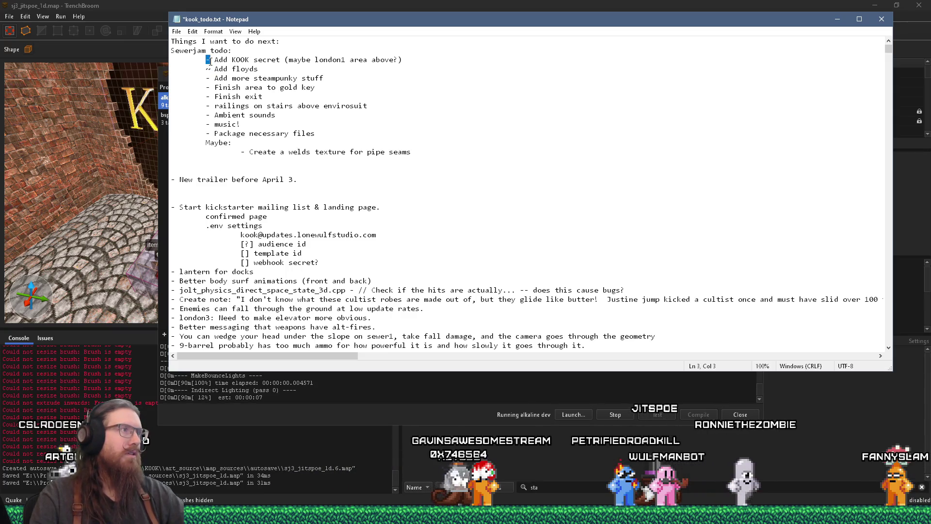
{"action": "type", "text": "~"}
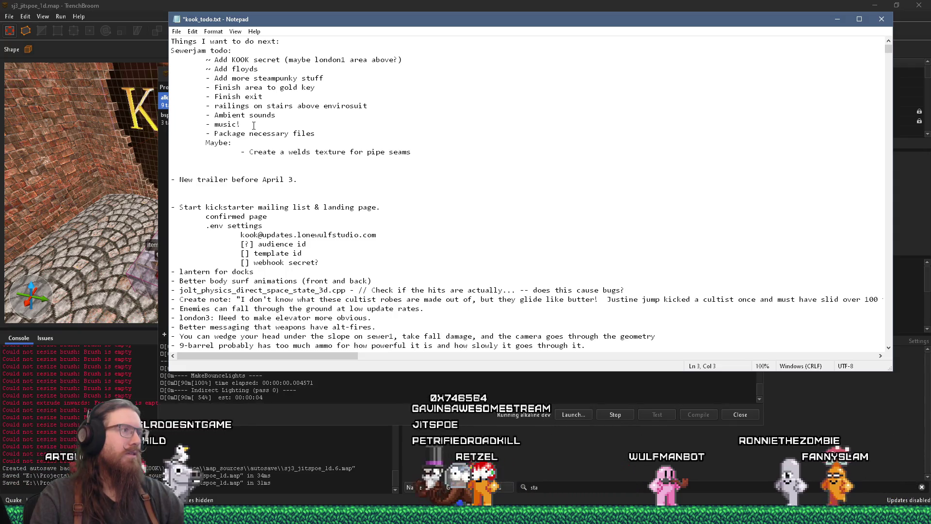
{"action": "left_click_drag", "start_coordinate": [206, 124], "coordinate": [245, 125]}
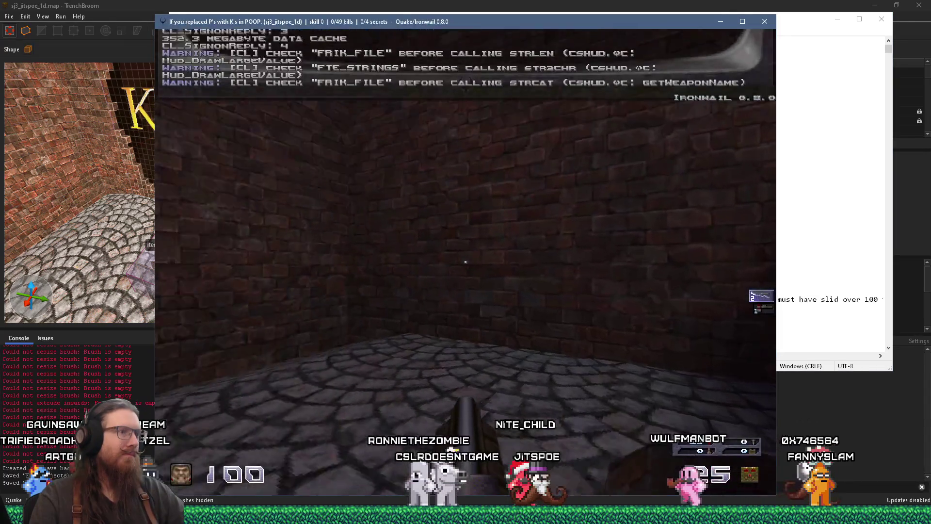
Walk through the sewer room, grab the rockets on the ledge and head for the secret
{"action": "key", "text": "w"}
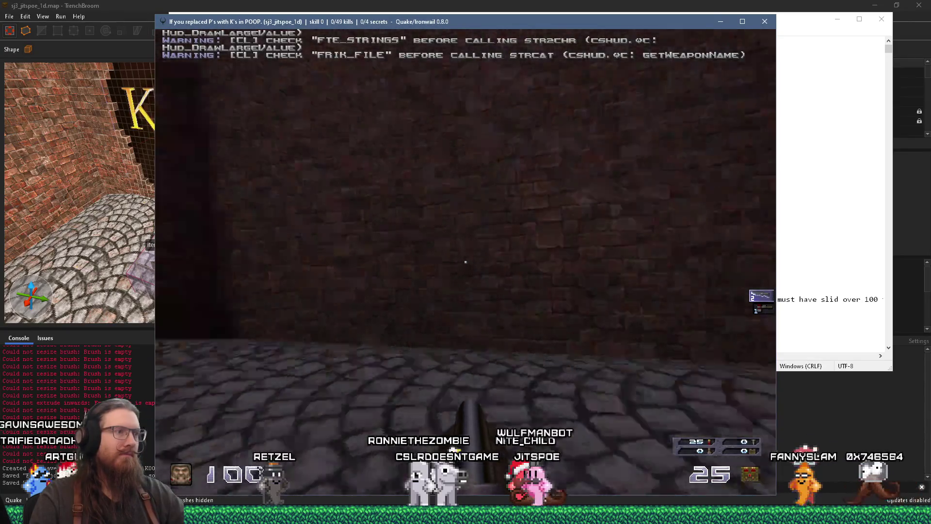
{"action": "key", "text": "s"}
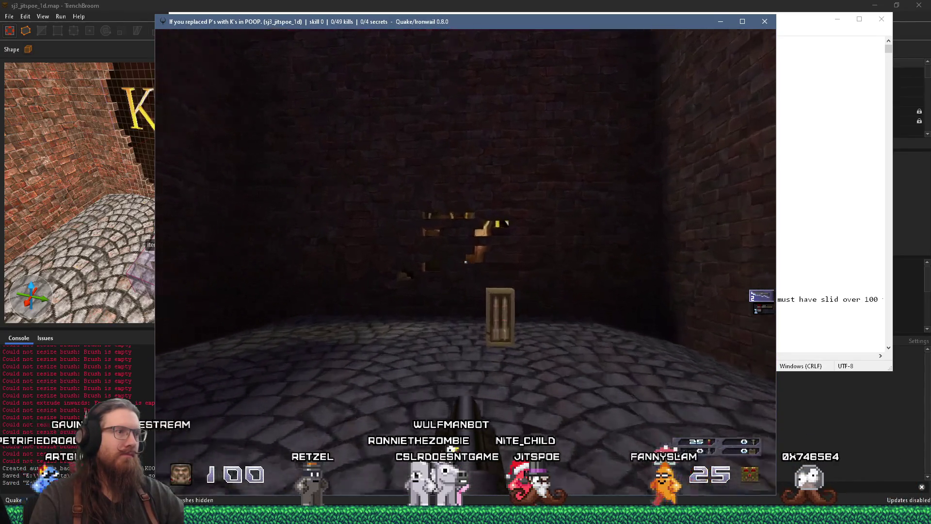
{"action": "key", "text": "w"}
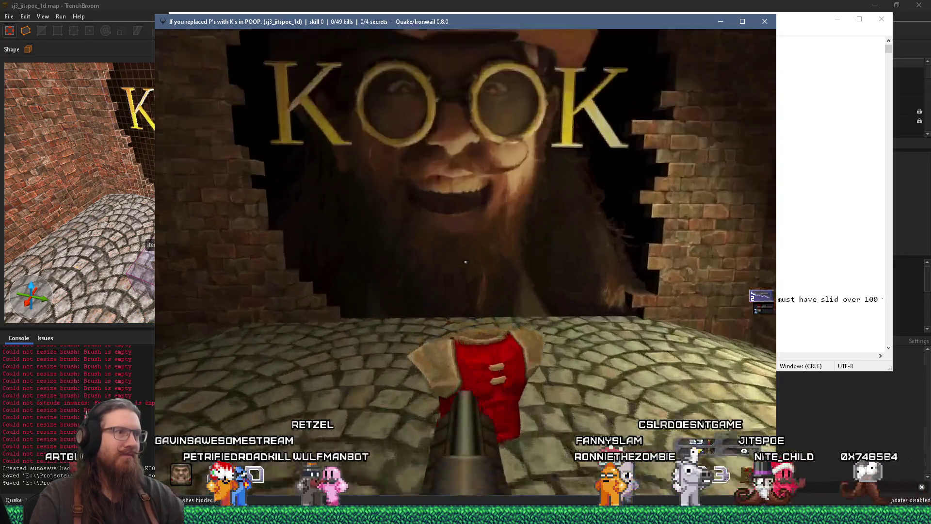
{"action": "key", "text": "w"}
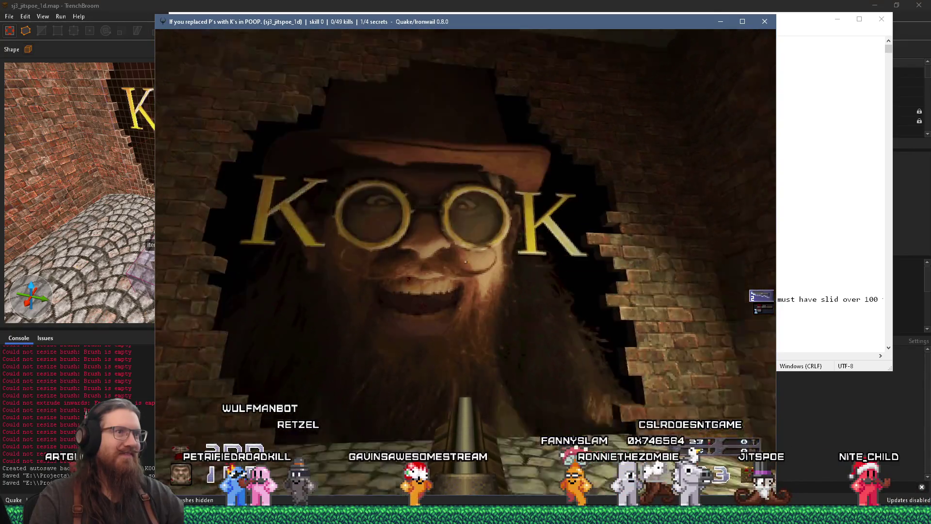
{"action": "mouse_move", "coordinate": [466, 262]}
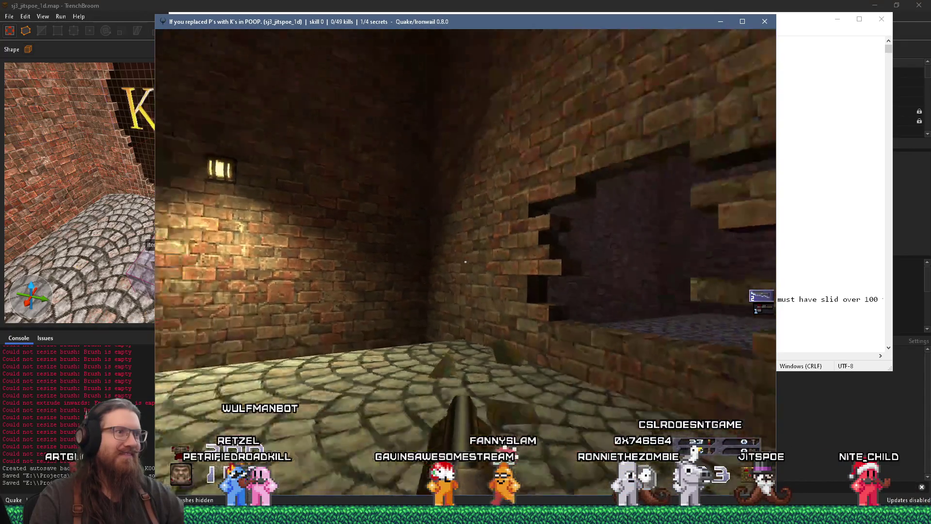
Step through the broken wall to the KOOK portrait, open the console, and close Ironwail
{"action": "key", "text": "w"}
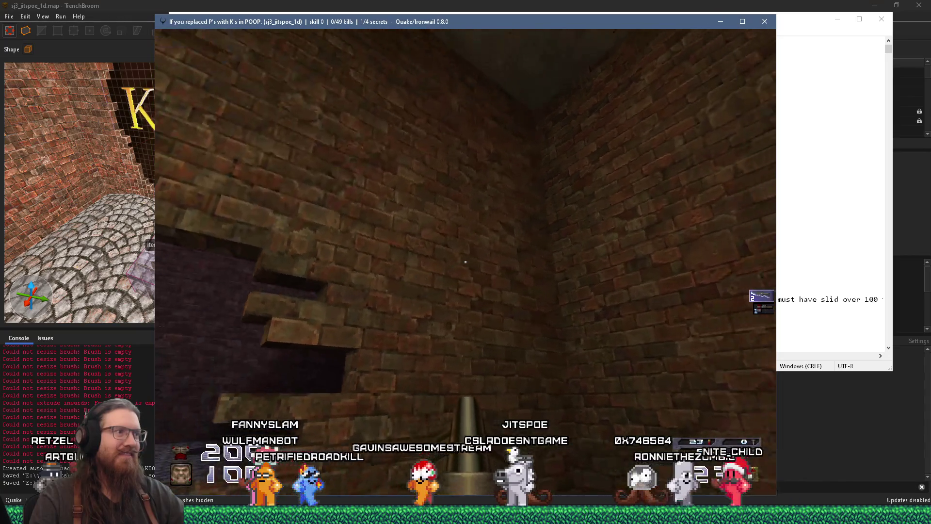
{"action": "key", "text": "w"}
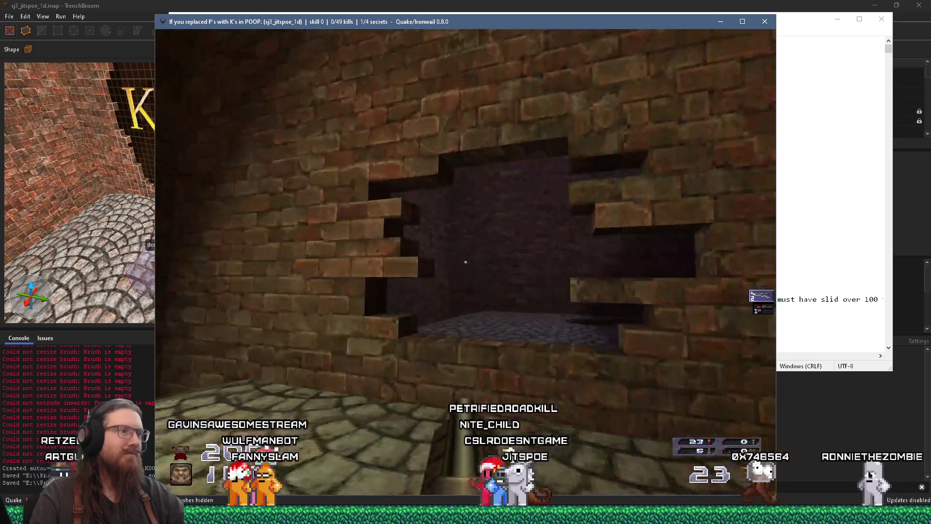
{"action": "key", "text": "w"}
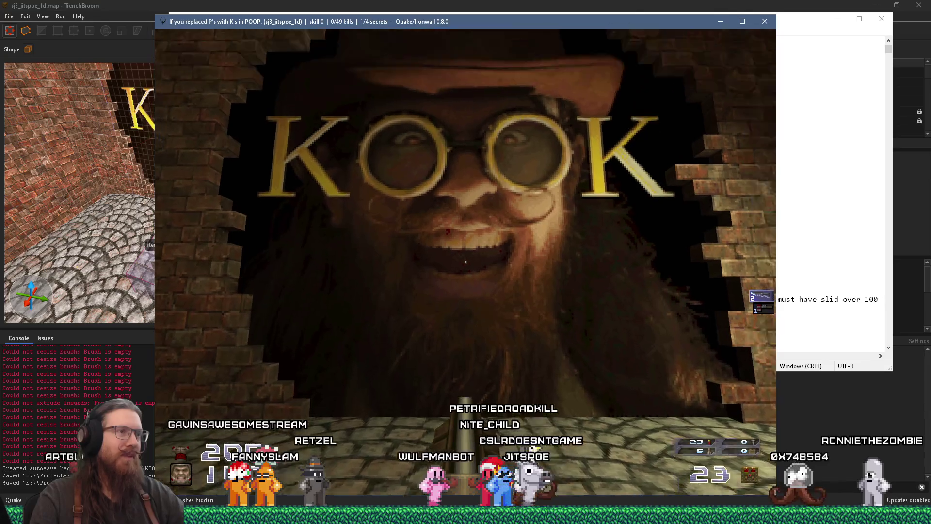
{"action": "key", "text": "grave"}
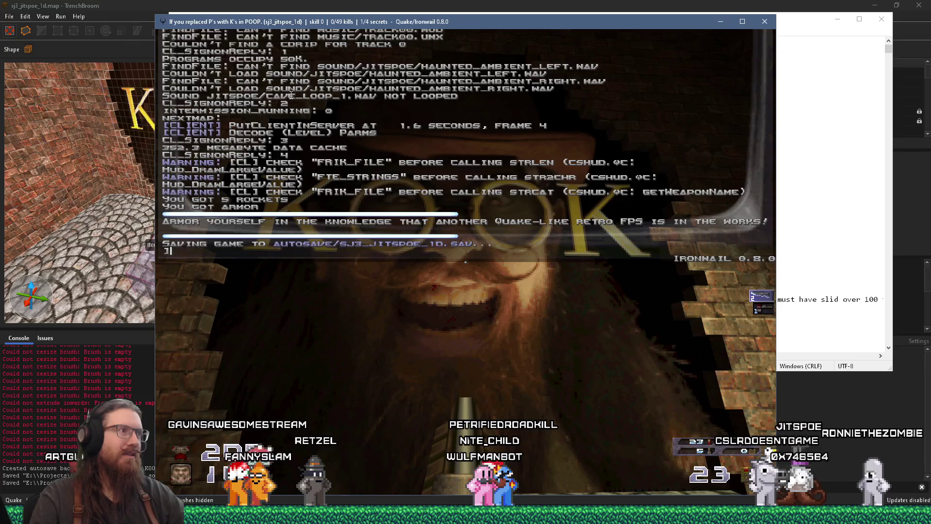
{"action": "left_click", "coordinate": [775, 21]}
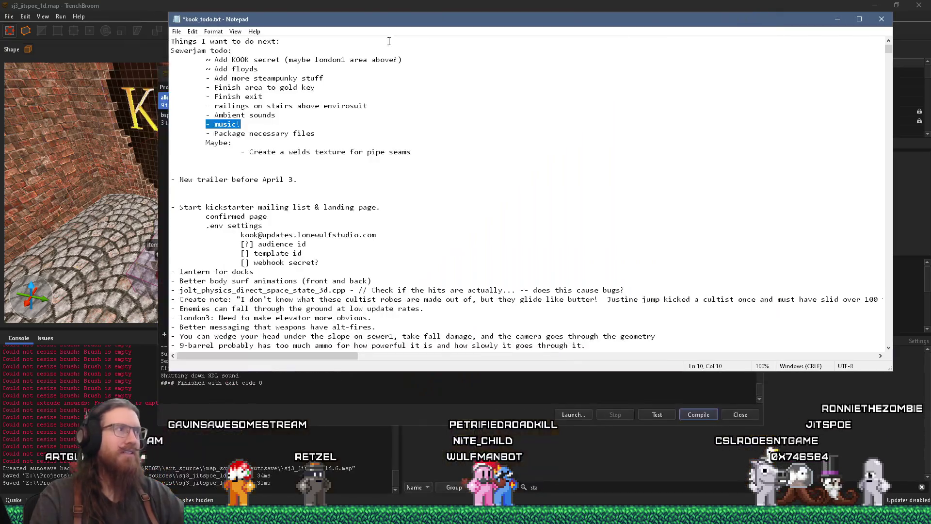
Close the compile window and set the sound entity's noise to jitspoe/kook_laugh.wav
{"action": "left_click", "coordinate": [135, 4]}
{"action": "left_click", "coordinate": [753, 72]}
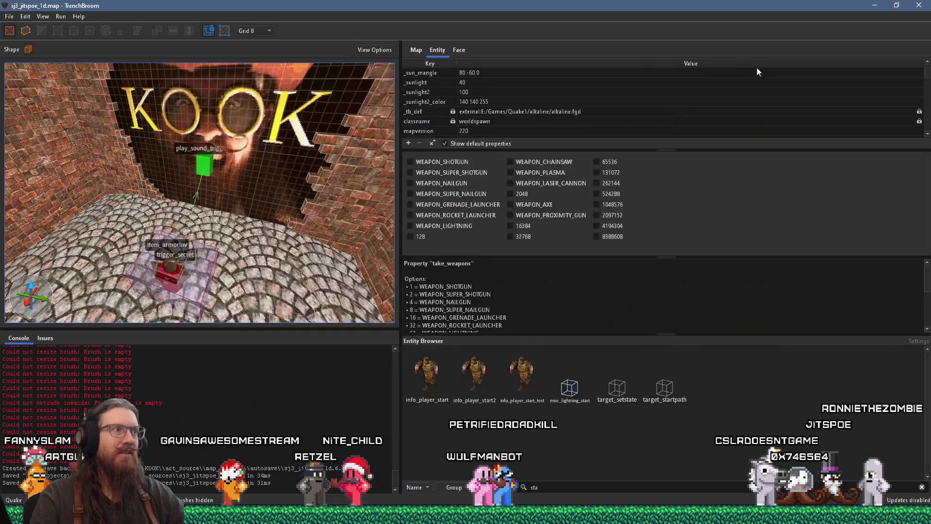
{"action": "scroll", "coordinate": [271, 165], "scroll_direction": "up", "scroll_amount": 2}
{"action": "left_click", "coordinate": [212, 190]}
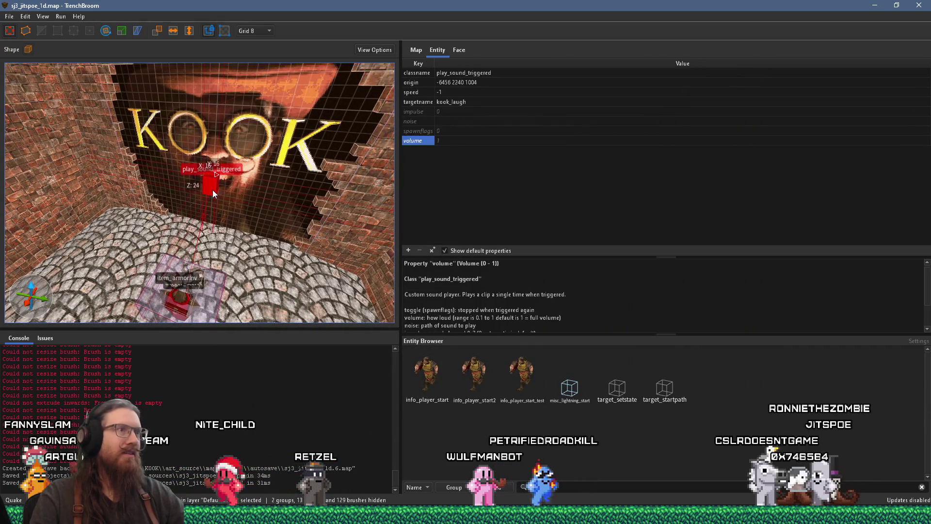
{"action": "left_click", "coordinate": [447, 114]}
{"action": "left_click", "coordinate": [447, 120]}
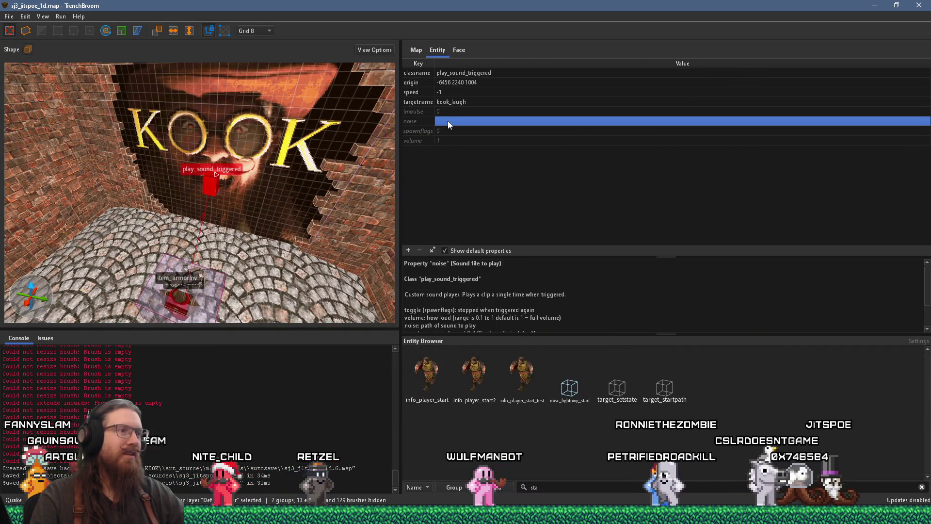
{"action": "double_click", "coordinate": [450, 121]}
{"action": "type", "text": "jitspoe/kook_laugh.w"}
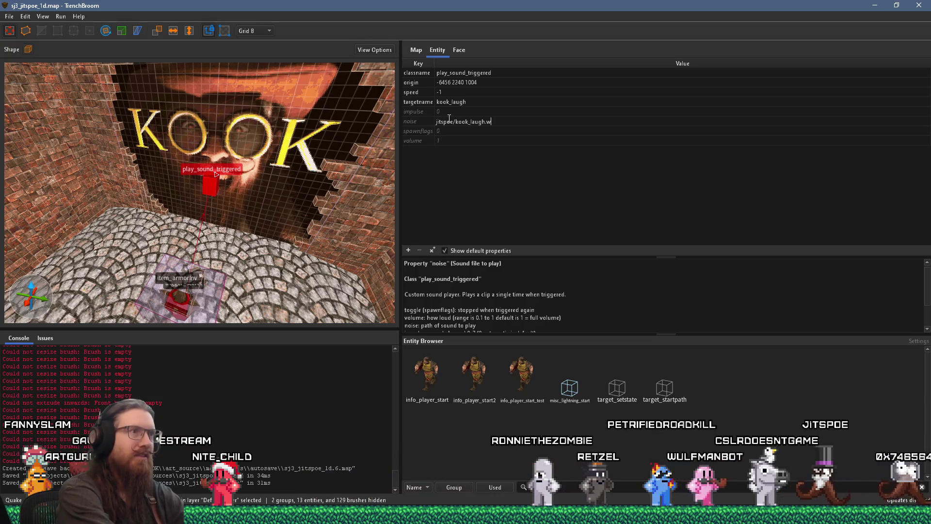
{"action": "type", "text": "av"}
{"action": "key", "text": "Return"}
Rename the sound entity's targetname to kook_laugh_delayed and deselect it
{"action": "key", "text": "d"}
{"action": "key", "text": "w"}
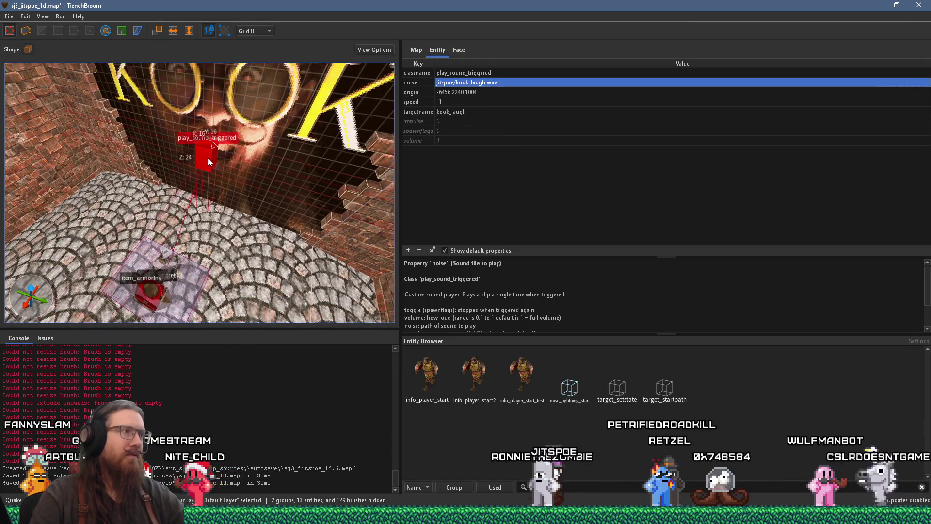
{"action": "double_click", "coordinate": [475, 112]}
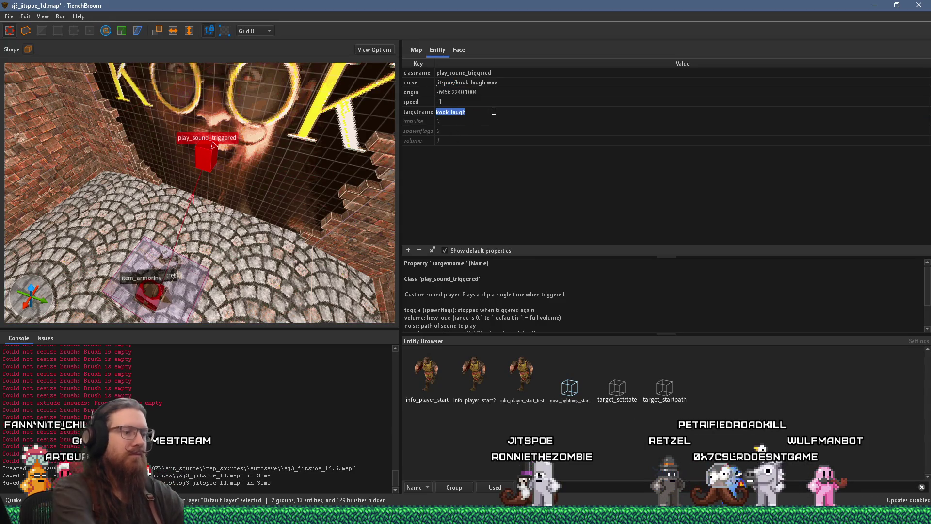
{"action": "key", "text": "End"}
{"action": "type", "text": "_delaye"}
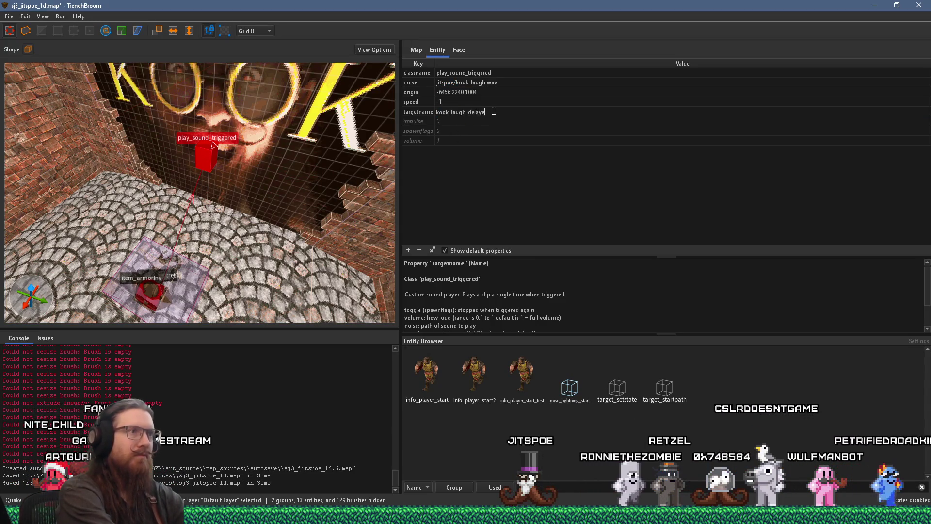
{"action": "type", "text": "d"}
{"action": "key", "text": "Return"}
{"action": "key", "text": "Escape"}
{"action": "right_click", "coordinate": [244, 244]}
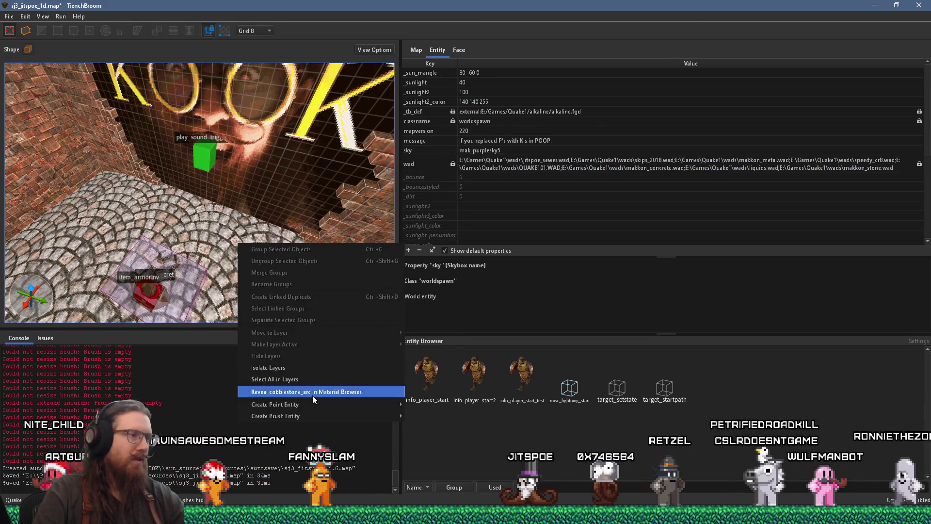
Add a trigger_relay point entity by the portrait with a delay of 1
{"action": "mouse_move", "coordinate": [310, 404]}
{"action": "mouse_move", "coordinate": [429, 370]}
{"action": "mouse_move", "coordinate": [429, 494]}
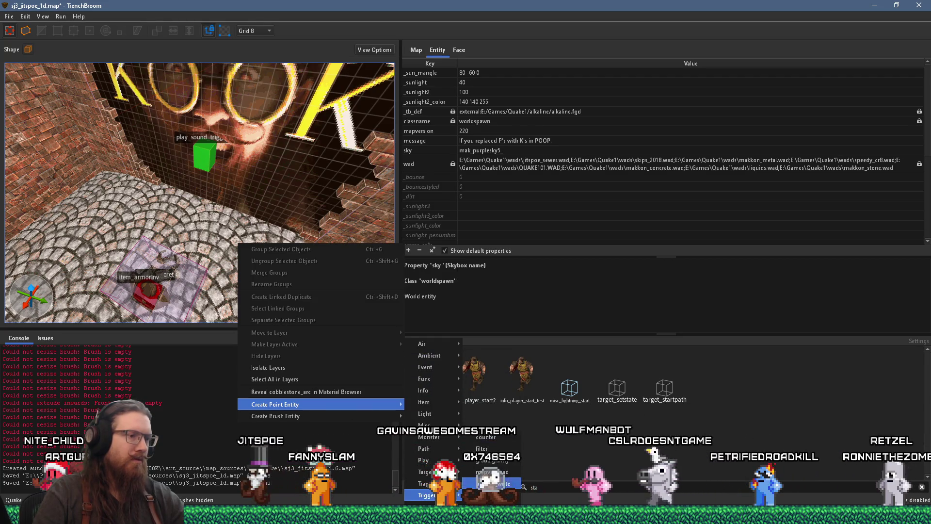
{"action": "left_click", "coordinate": [490, 472]}
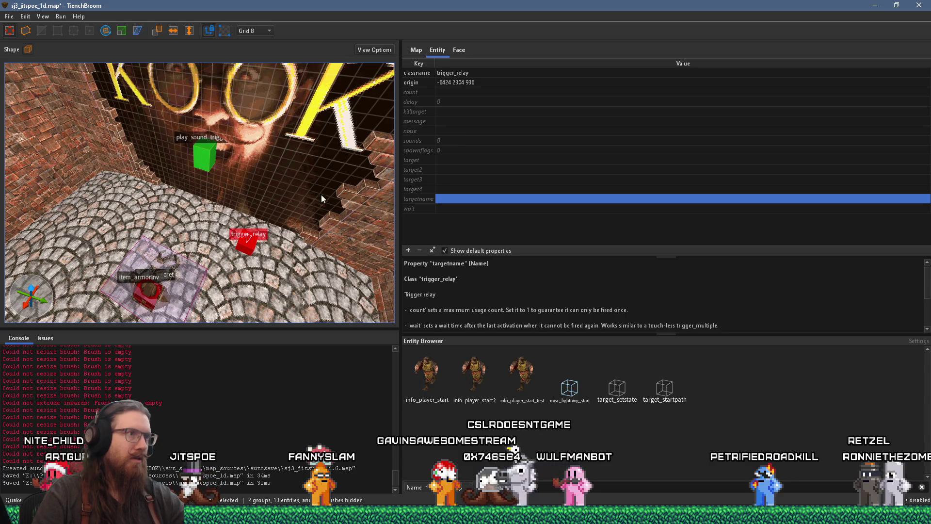
{"action": "left_click", "coordinate": [448, 100]}
{"action": "left_click", "coordinate": [447, 100]}
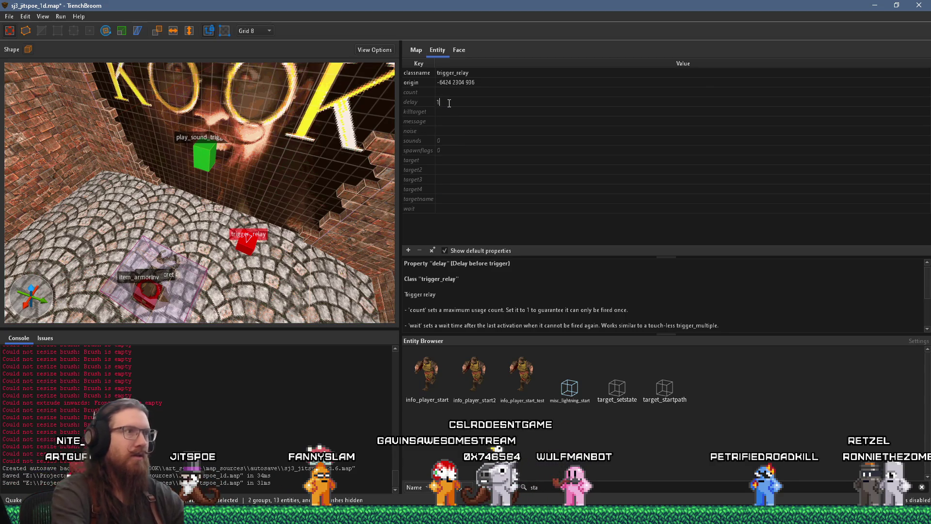
{"action": "key", "text": "Return"}
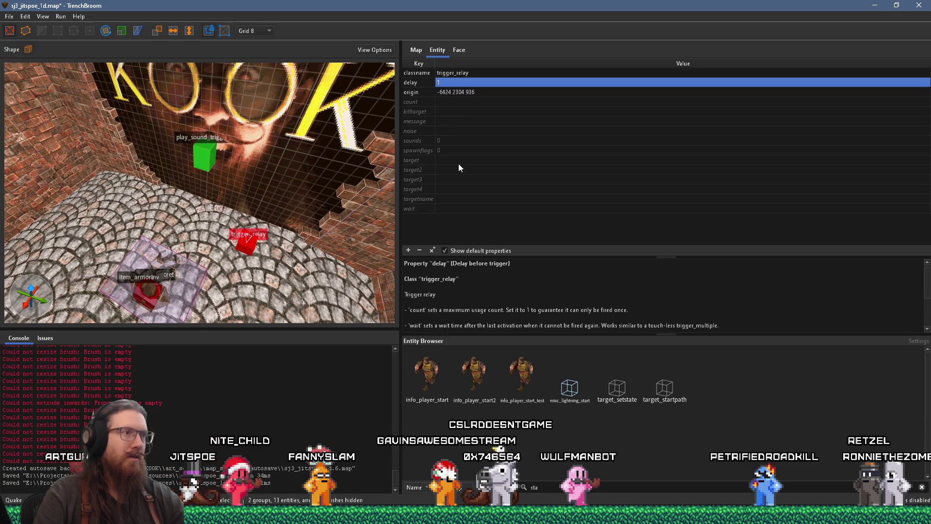
Set the relay's target to kook_laugh_delayed and targetname to kook_laugh, and raise it 48 units
{"action": "left_click", "coordinate": [455, 160]}
{"action": "type", "text": "k"}
{"action": "left_click", "coordinate": [468, 167]}
{"action": "left_click", "coordinate": [456, 198]}
{"action": "type", "text": "ko"}
{"action": "left_click", "coordinate": [452, 207]}
{"action": "left_click_drag", "start_coordinate": [243, 225], "coordinate": [245, 188]}
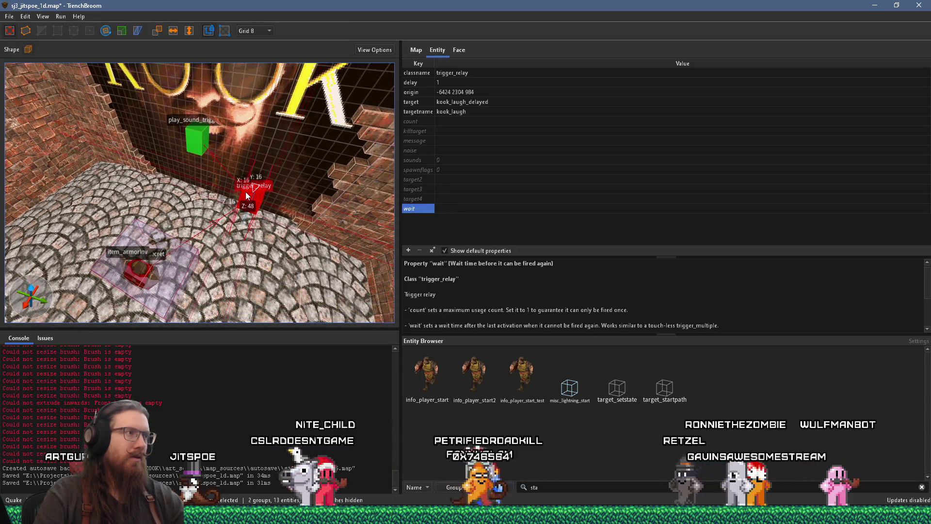
{"action": "key", "text": "Escape"}
{"action": "left_click", "coordinate": [9, 16]}
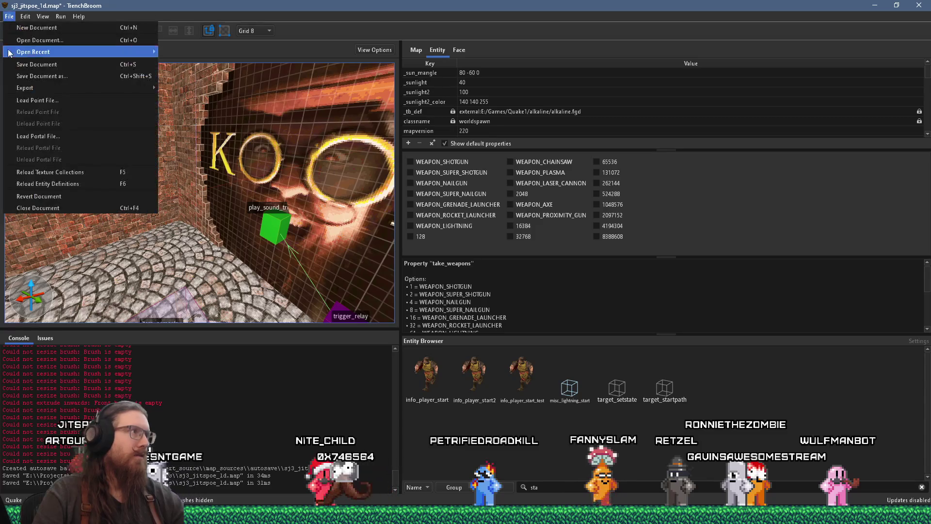
Save the map and launch a compile using the alkaline dev profile
{"action": "left_click", "coordinate": [25, 62]}
{"action": "left_click_drag", "start_coordinate": [141, 111], "coordinate": [90, 113]}
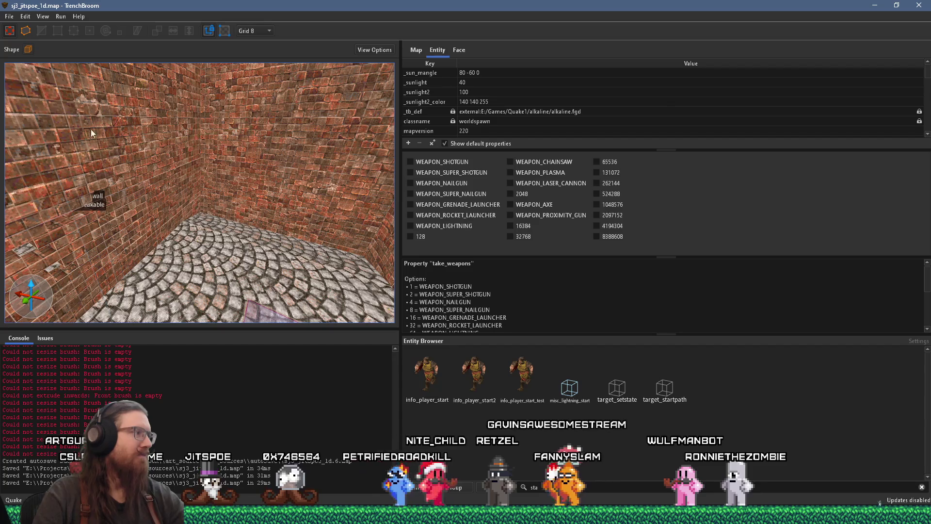
{"action": "left_click", "coordinate": [61, 16]}
{"action": "left_click", "coordinate": [78, 23]}
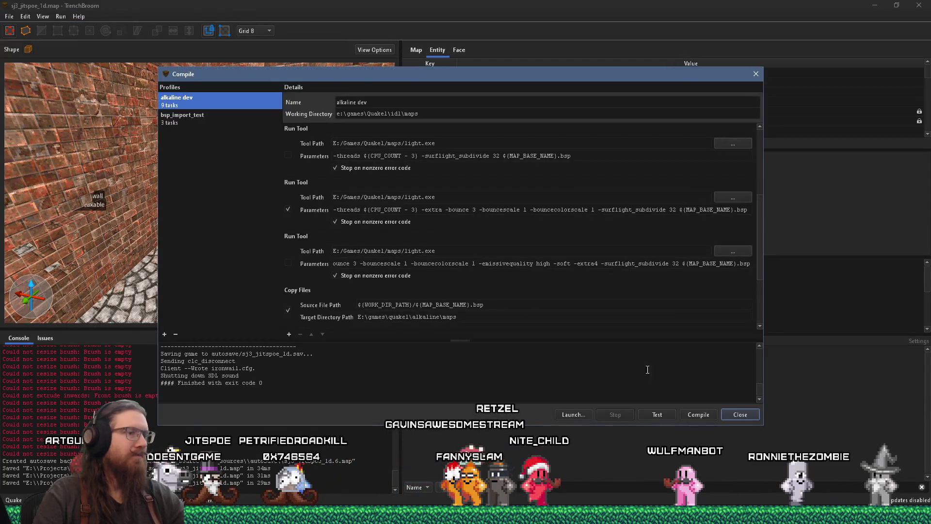
{"action": "left_click", "coordinate": [699, 414]}
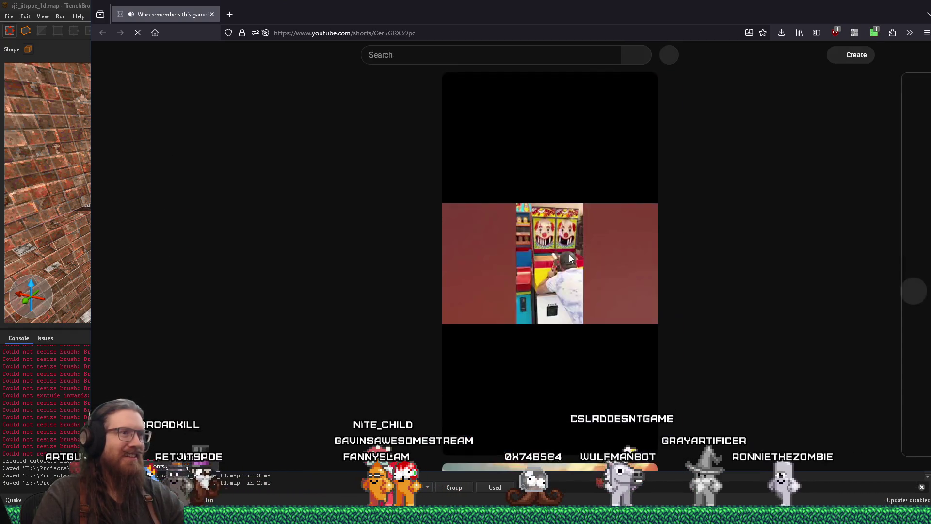
Pause the arcade clown game Short and return to TrenchBroom's running compile
{"action": "left_click", "coordinate": [491, 348]}
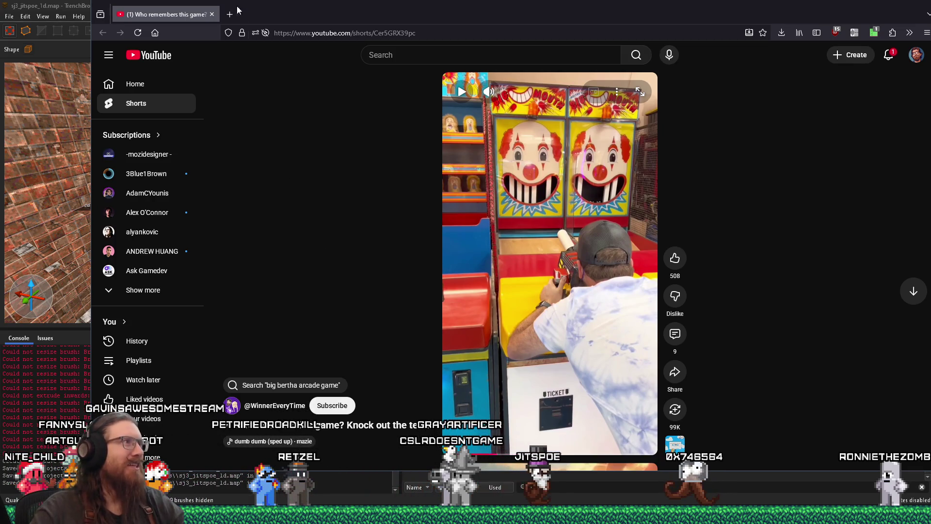
{"action": "key", "text": "alt+Tab"}
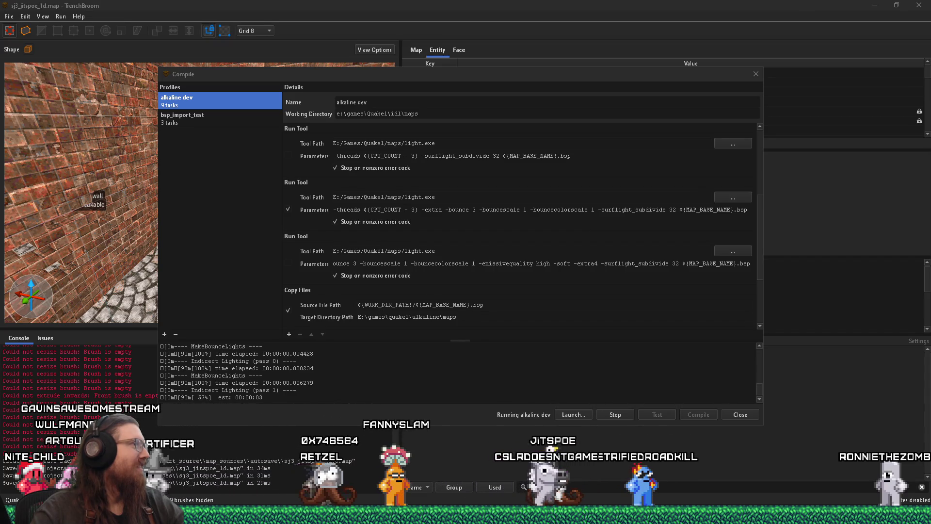
{"action": "key", "text": "alt+Tab"}
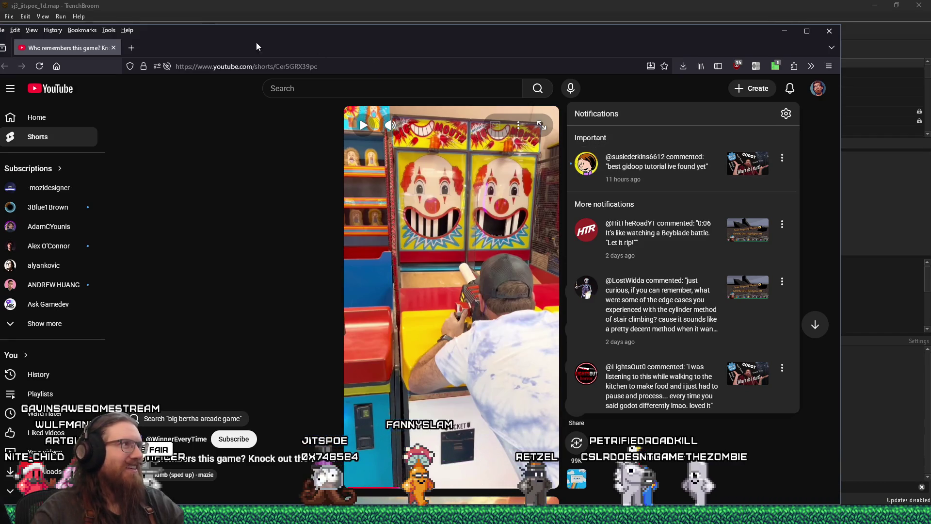
{"action": "key", "text": "alt+Tab"}
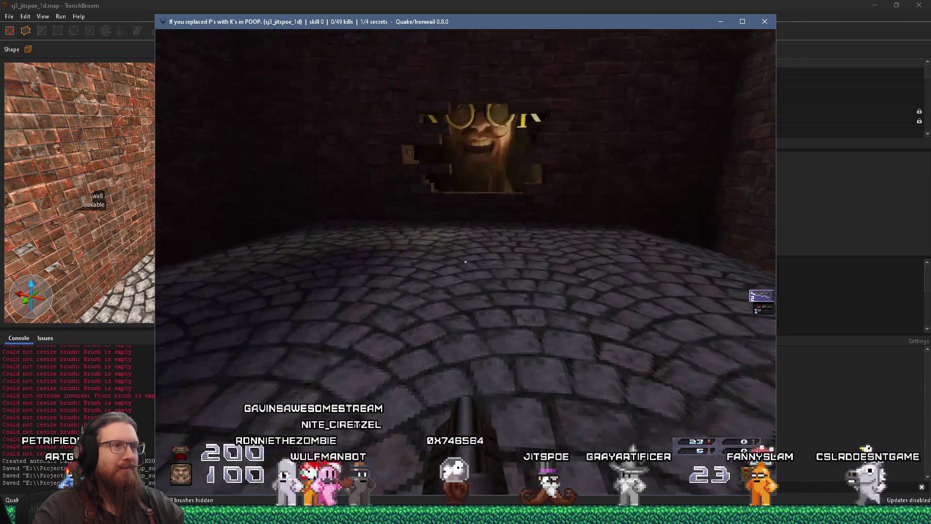
Walk to the KOOK alcove, drop down the floor shaft, climb back, and enter the slime archway
{"action": "key", "text": "w"}
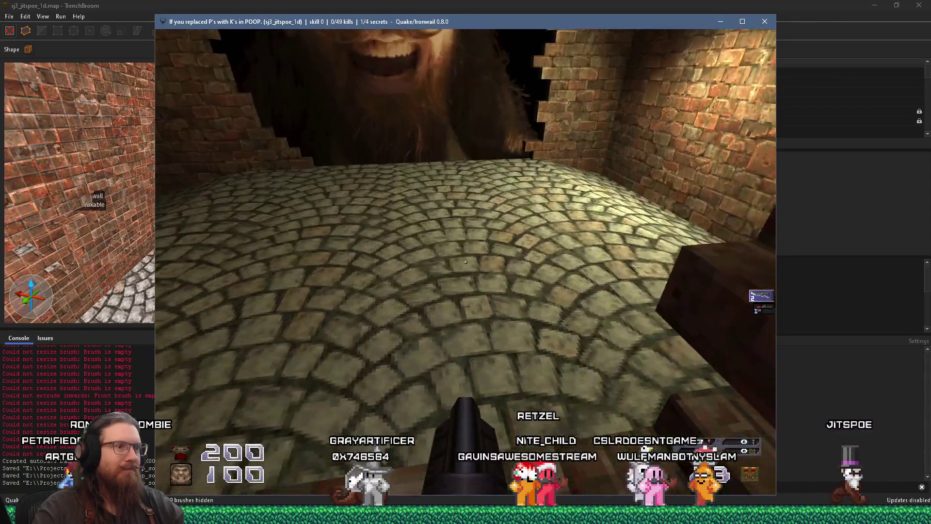
{"action": "mouse_move", "coordinate": [466, 262]}
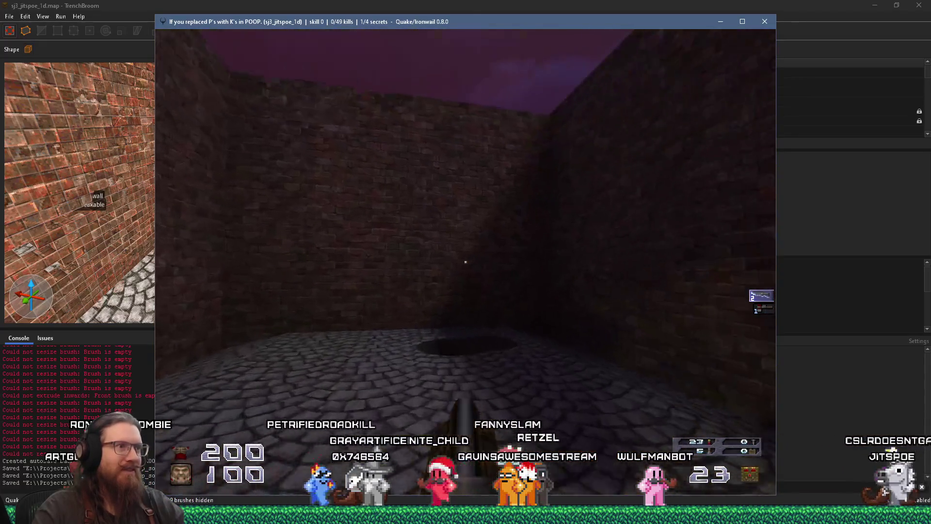
{"action": "key", "text": "w"}
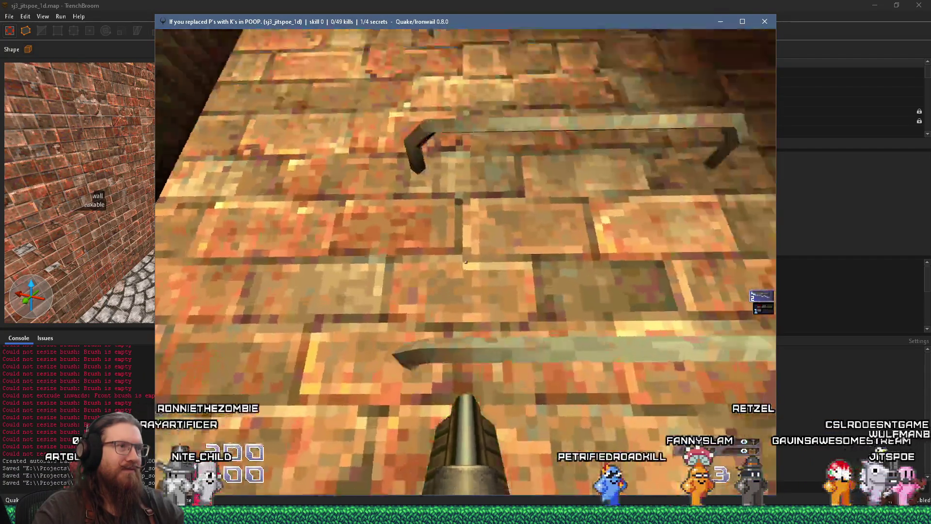
{"action": "key", "text": "w"}
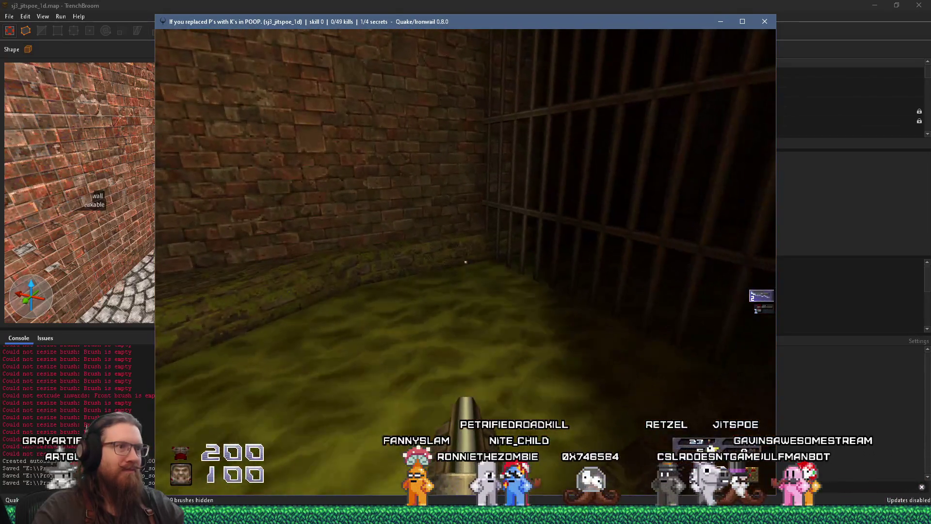
{"action": "key", "text": "w"}
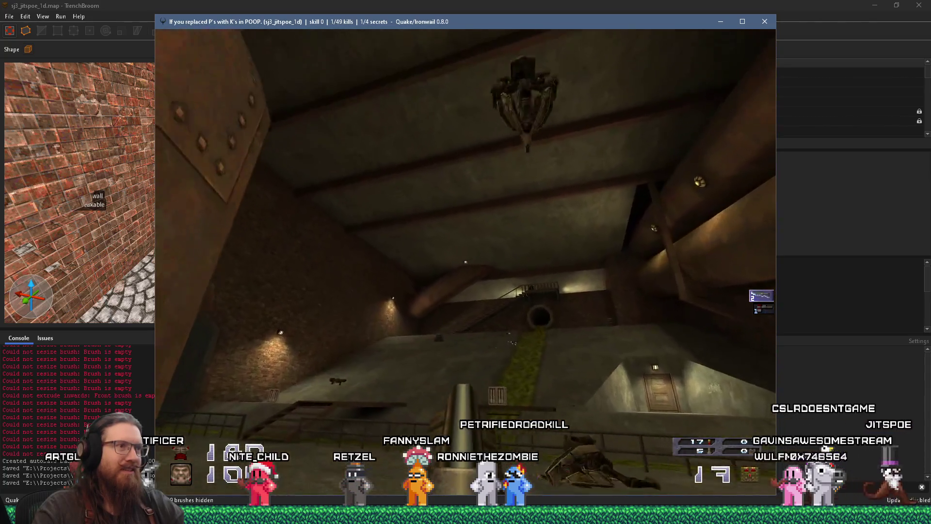
Kill the scrag among the pipes, then lob grenades down the sewer ramp and tunnel
{"action": "left_click", "coordinate": [466, 262]}
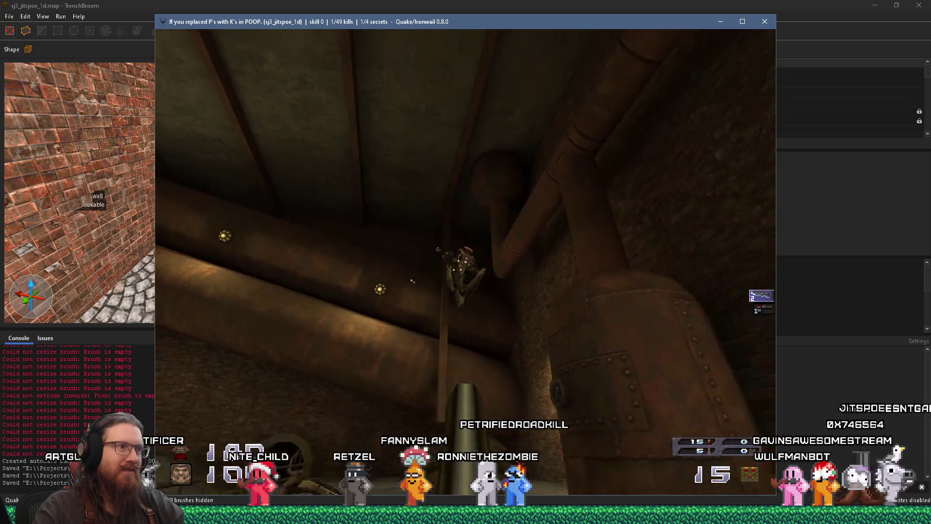
{"action": "left_click", "coordinate": [465, 262]}
{"action": "left_click", "coordinate": [466, 262]}
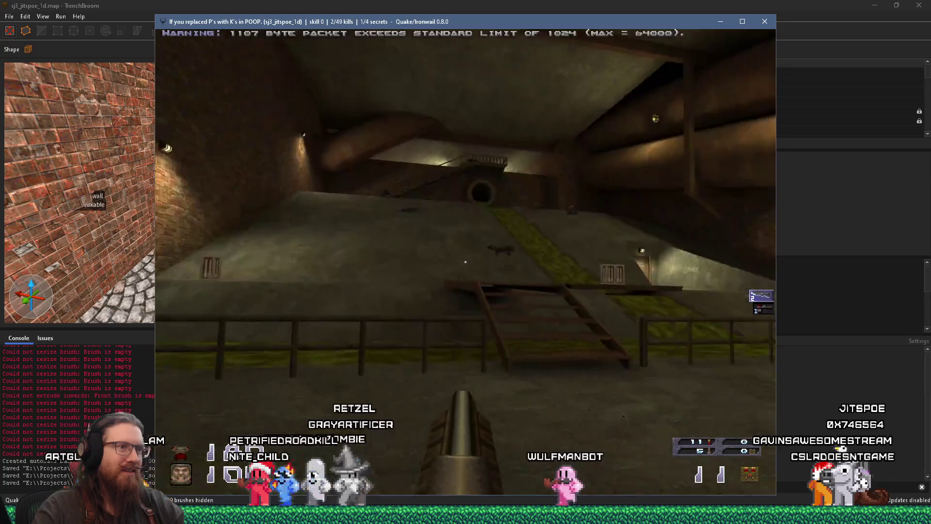
{"action": "key", "text": "w"}
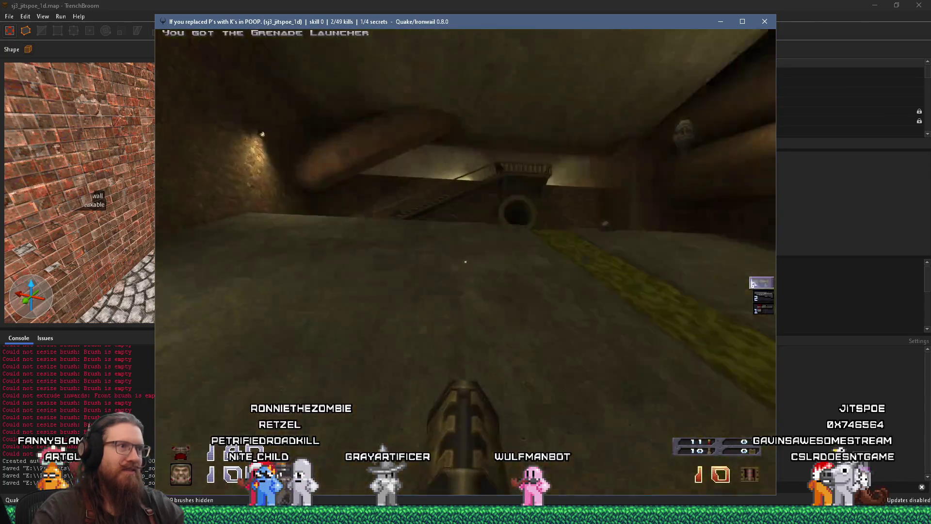
{"action": "left_click", "coordinate": [466, 262]}
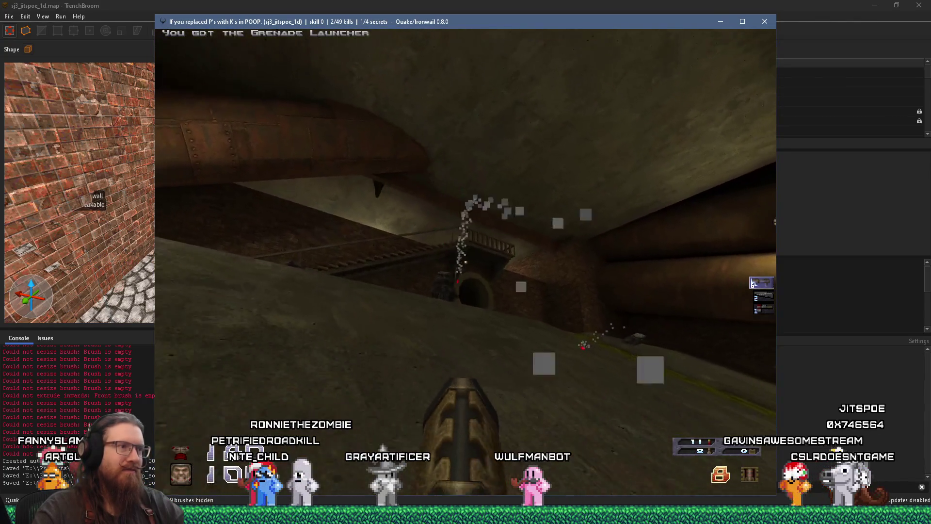
{"action": "mouse_move", "coordinate": [465, 262]}
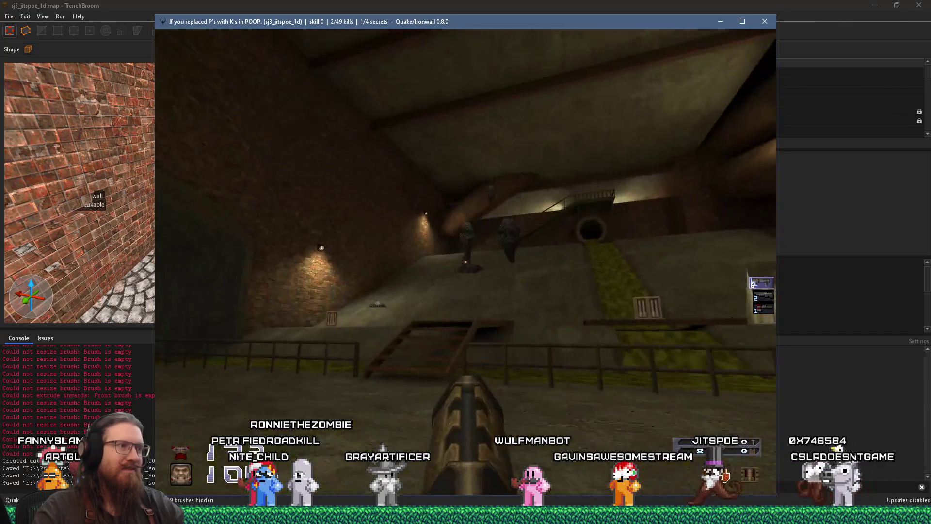
{"action": "left_click", "coordinate": [466, 262]}
{"action": "mouse_move", "coordinate": [466, 262]}
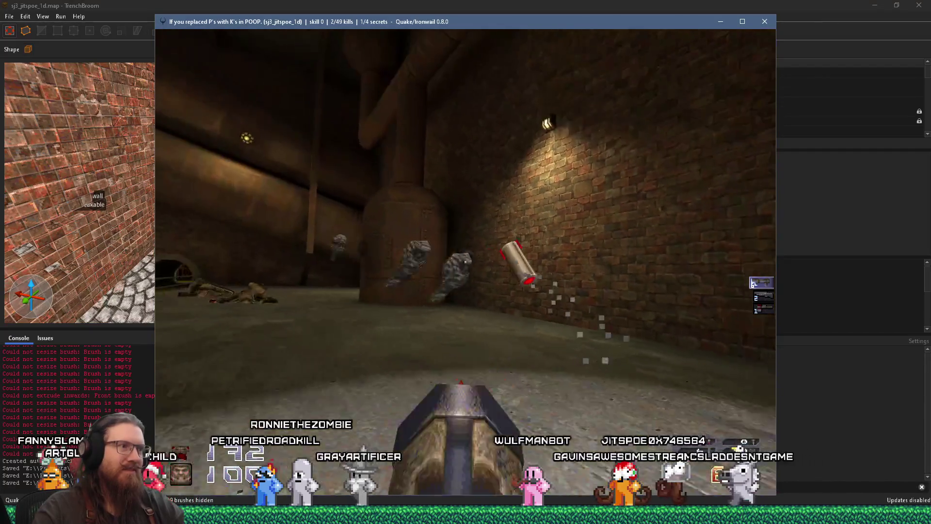
{"action": "key", "text": "w"}
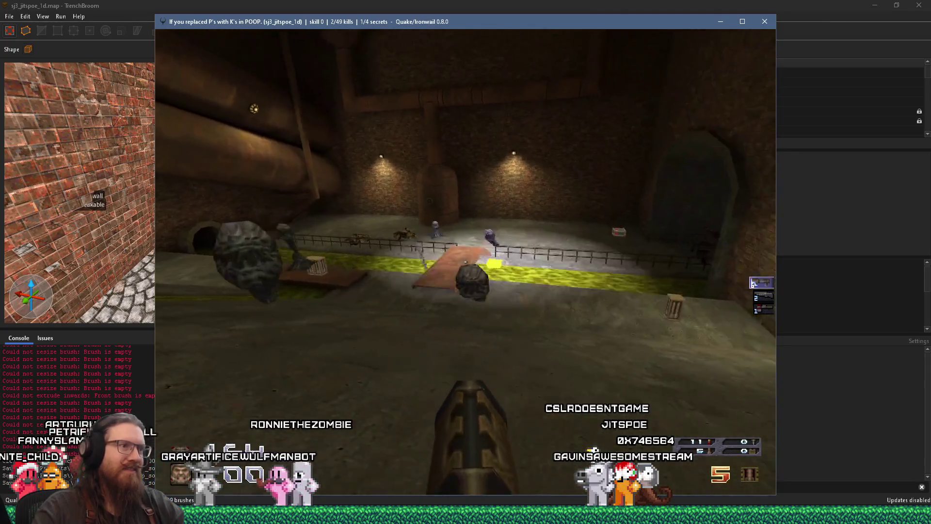
{"action": "left_click", "coordinate": [466, 262]}
{"action": "left_click", "coordinate": [465, 262]}
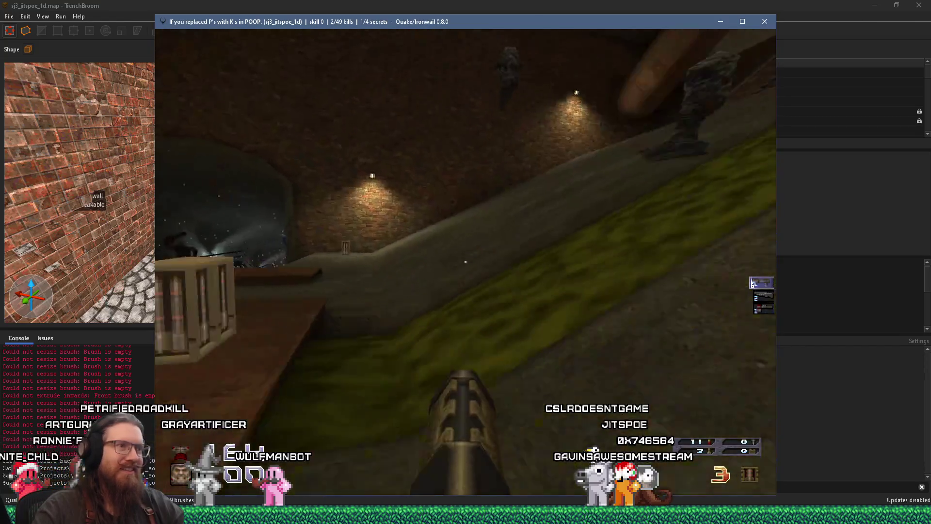
{"action": "left_click", "coordinate": [466, 262]}
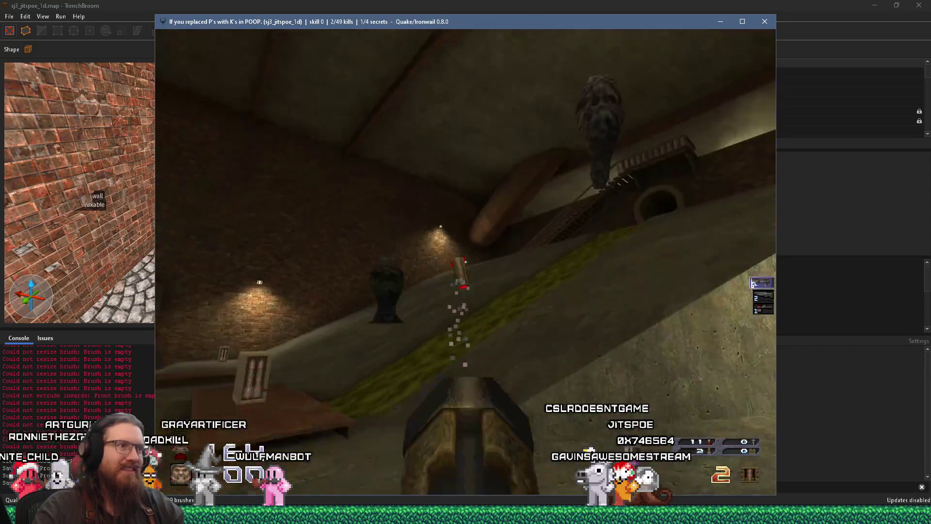
{"action": "mouse_move", "coordinate": [466, 262]}
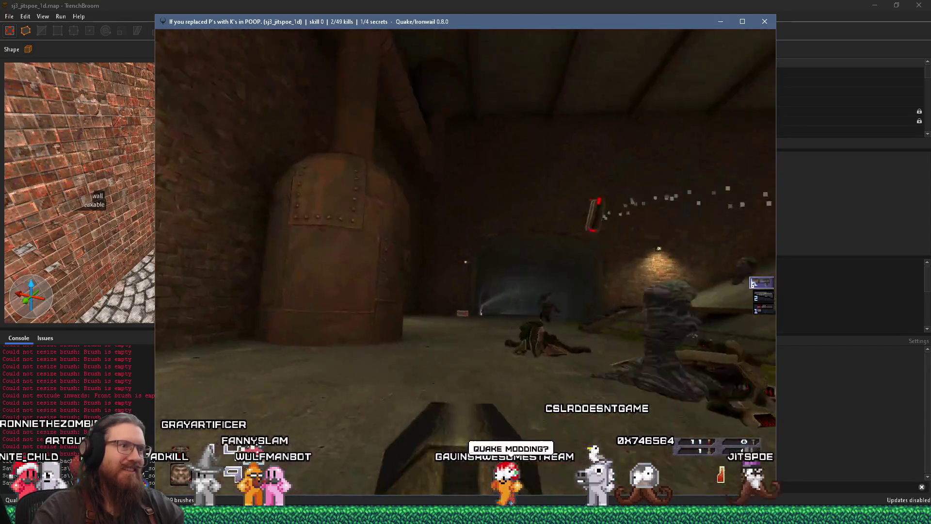
{"action": "left_click", "coordinate": [466, 262]}
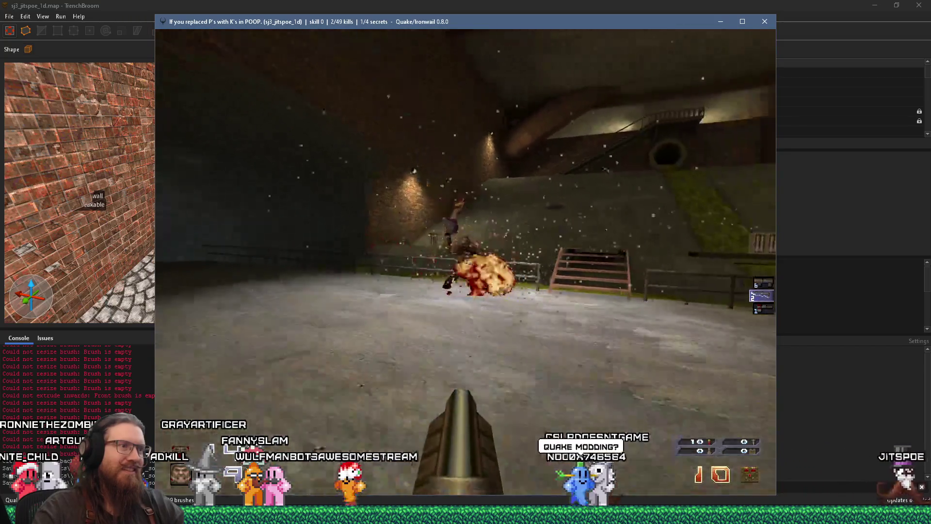
Grab health and the rocket box, then fire rockets down the tunnel toward the stairs
{"action": "key", "text": "2"}
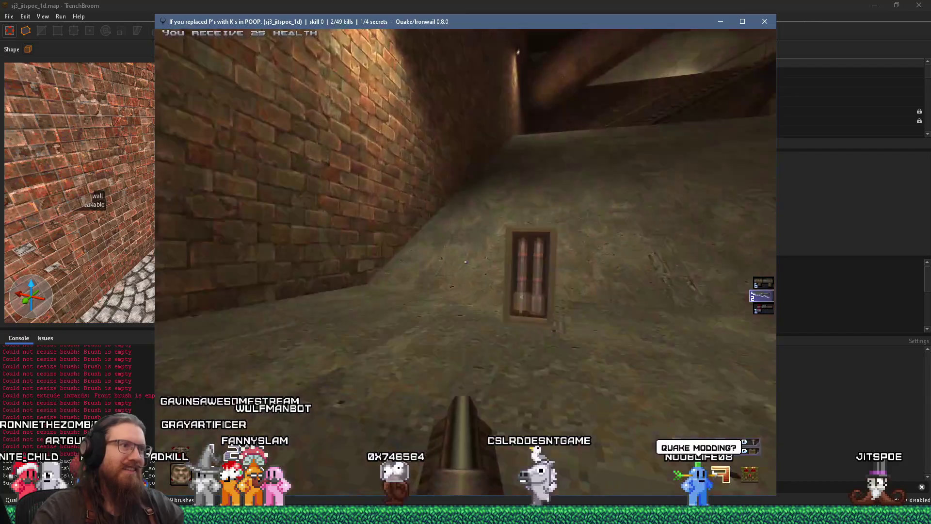
{"action": "key", "text": "w"}
{"action": "mouse_move", "coordinate": [466, 262]}
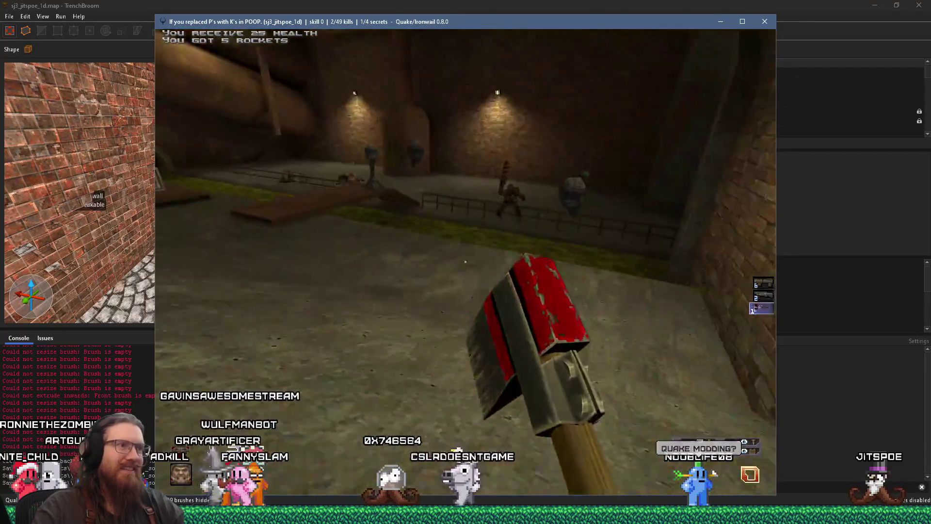
{"action": "key", "text": "7"}
{"action": "left_click", "coordinate": [465, 262]}
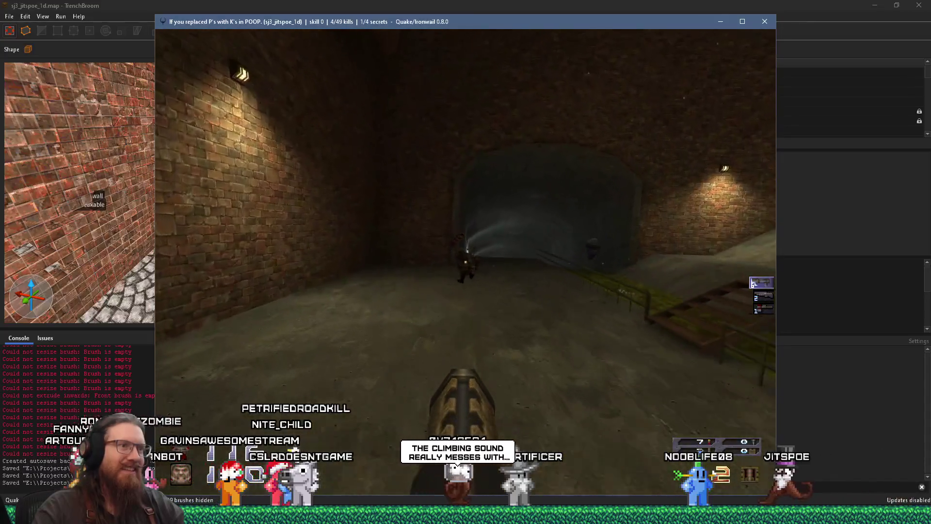
{"action": "left_click", "coordinate": [465, 262]}
{"action": "mouse_move", "coordinate": [466, 261]}
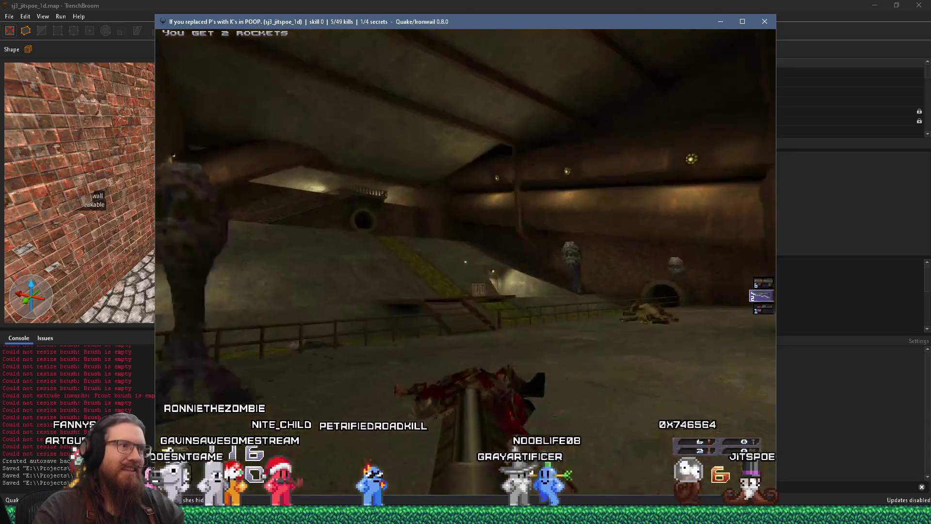
{"action": "key", "text": "w"}
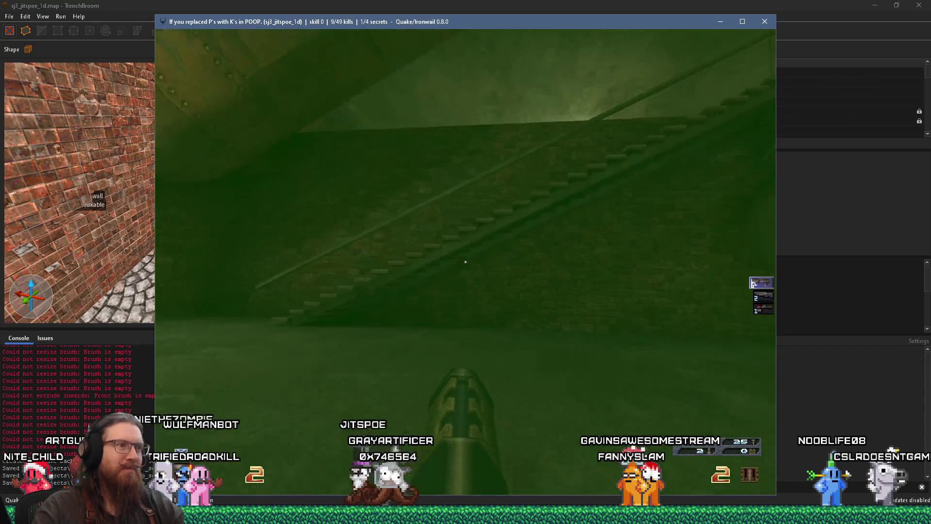
Exit Ironwail with the quit console command
{"action": "key", "text": "grave"}
{"action": "type", "text": "quit"}
{"action": "key", "text": "Return"}
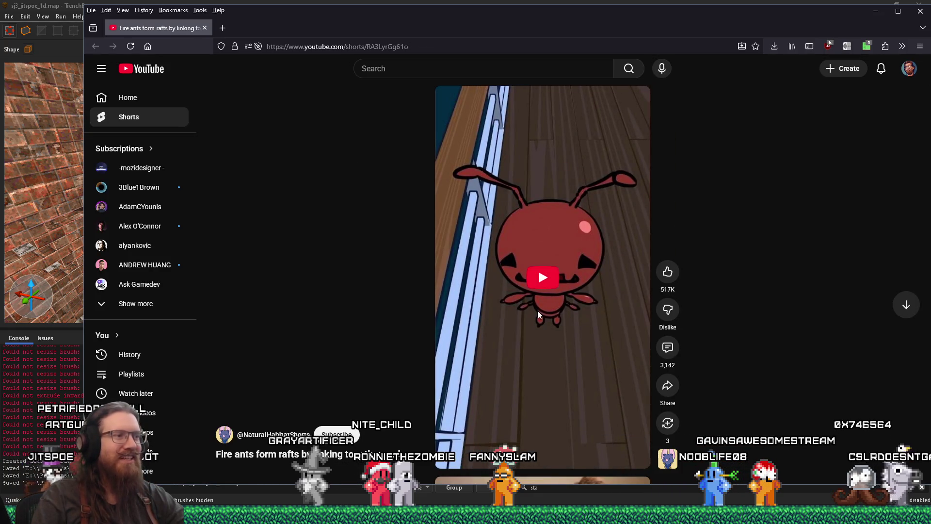
Watch the fire ants raft Short, then close its Firefox tab
{"action": "left_click", "coordinate": [569, 279]}
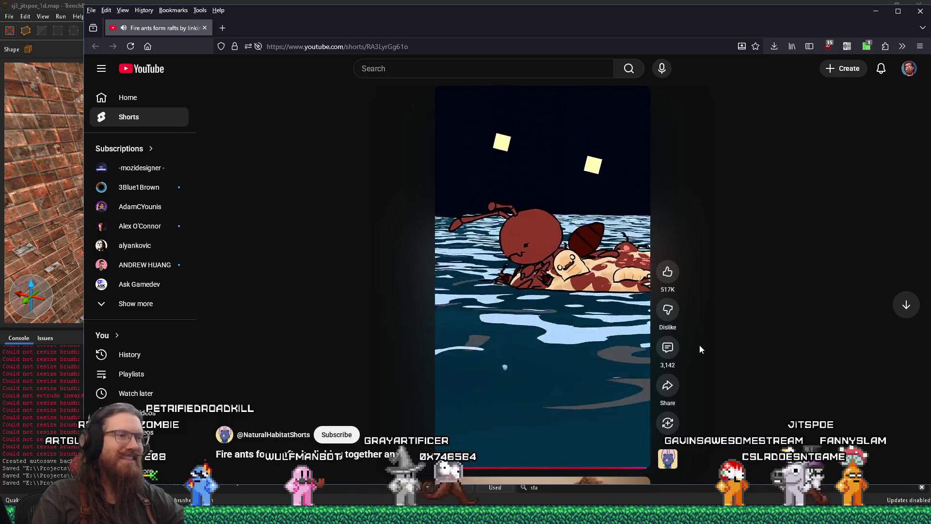
{"action": "mouse_move", "coordinate": [597, 320]}
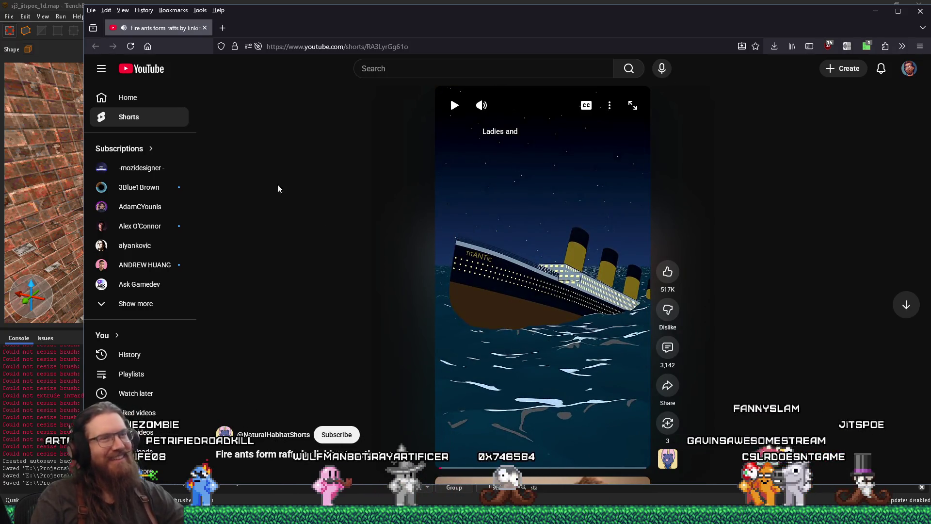
{"action": "left_click", "coordinate": [204, 28]}
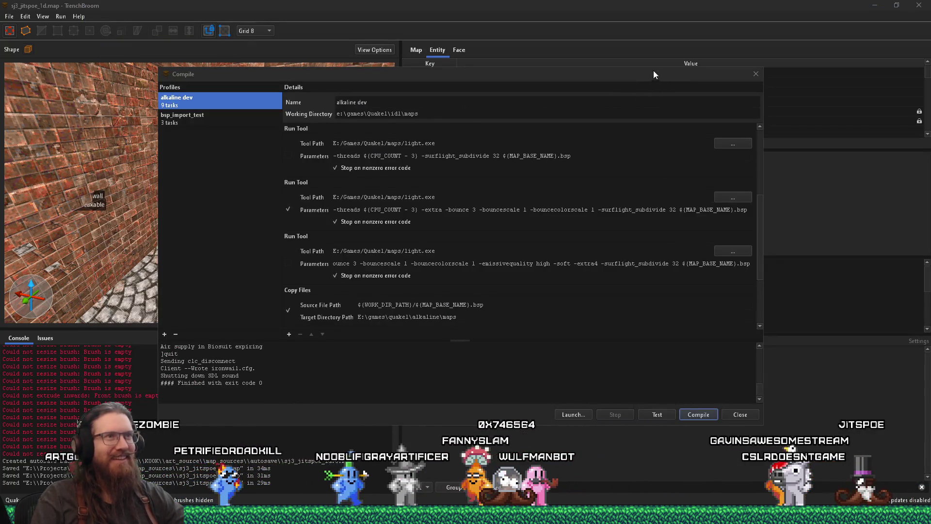
Close the Compile window and view the brick room's cobblestone floor
{"action": "left_click", "coordinate": [755, 74]}
{"action": "scroll", "coordinate": [272, 196], "scroll_direction": "up", "scroll_amount": 5}
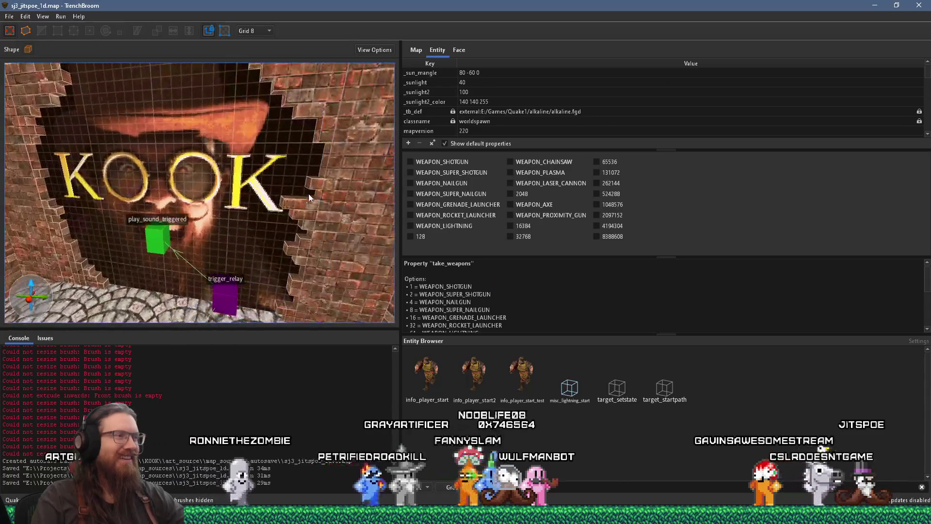
{"action": "scroll", "coordinate": [336, 143], "scroll_direction": "down", "scroll_amount": 6}
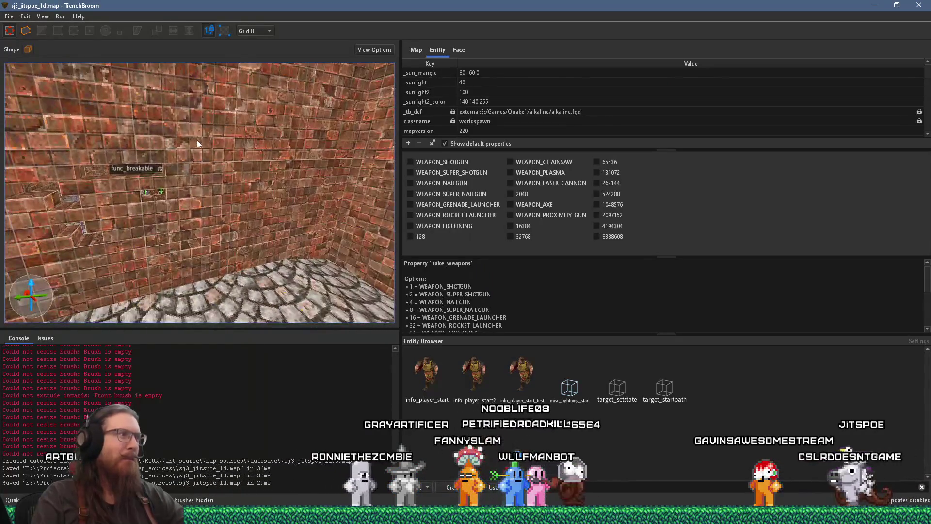
{"action": "scroll", "coordinate": [202, 142], "scroll_direction": "up", "scroll_amount": 5}
{"action": "scroll", "coordinate": [258, 138], "scroll_direction": "down", "scroll_amount": 5}
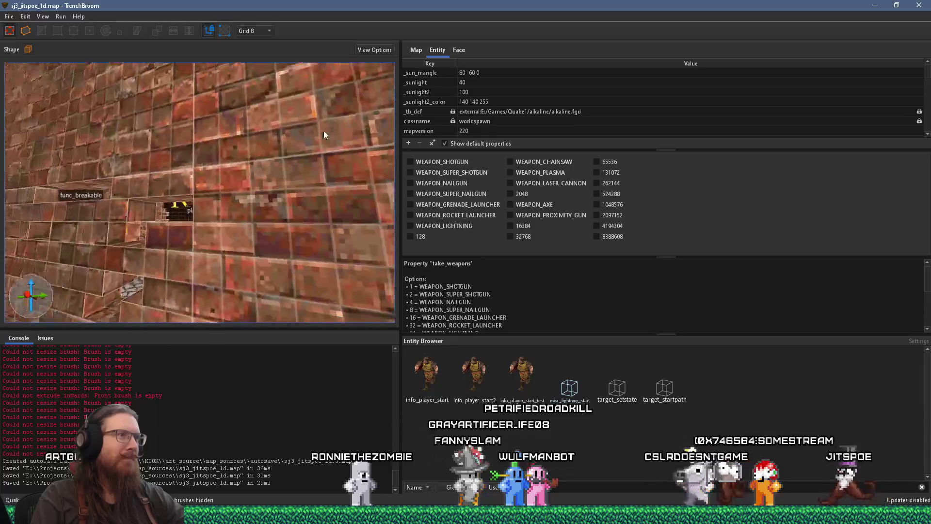
{"action": "scroll", "coordinate": [315, 124], "scroll_direction": "down", "scroll_amount": 5}
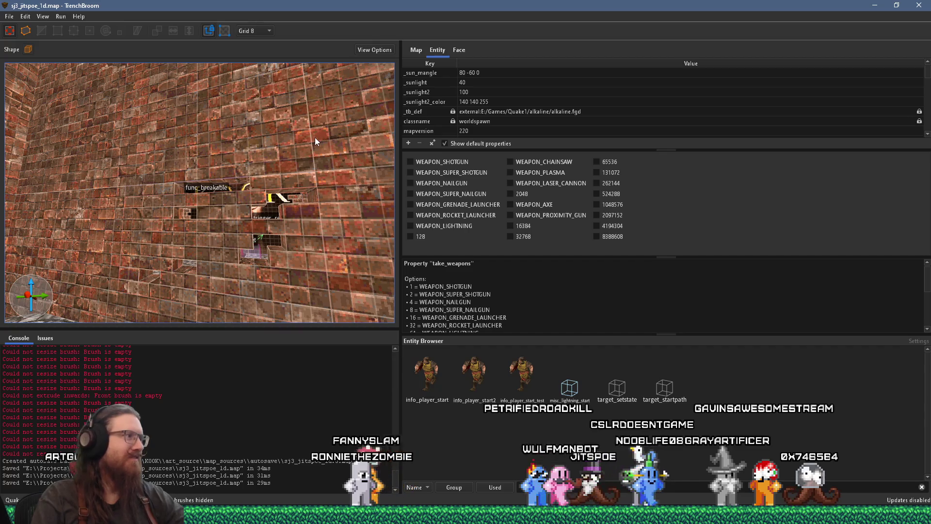
{"action": "scroll", "coordinate": [315, 137], "scroll_direction": "down", "scroll_amount": 8}
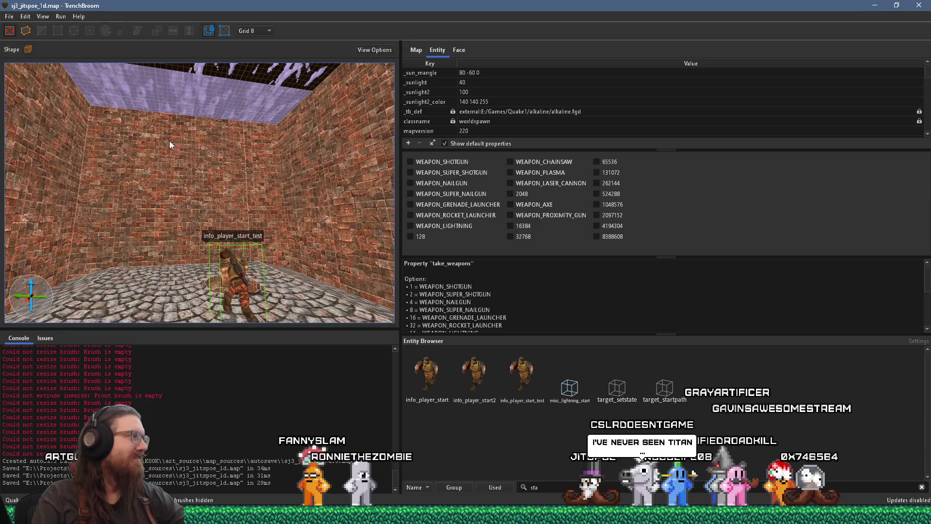
{"action": "mouse_move", "coordinate": [188, 179]}
{"action": "left_mouse_down"}
{"action": "mouse_move", "coordinate": [228, 173]}
{"action": "mouse_move", "coordinate": [141, 251]}
{"action": "mouse_move", "coordinate": [50, 237]}
{"action": "mouse_move", "coordinate": [273, 236]}
{"action": "left_mouse_up"}
Delete the info_player_start_test entity and switch to the to-do notes
{"action": "left_click", "coordinate": [269, 237]}
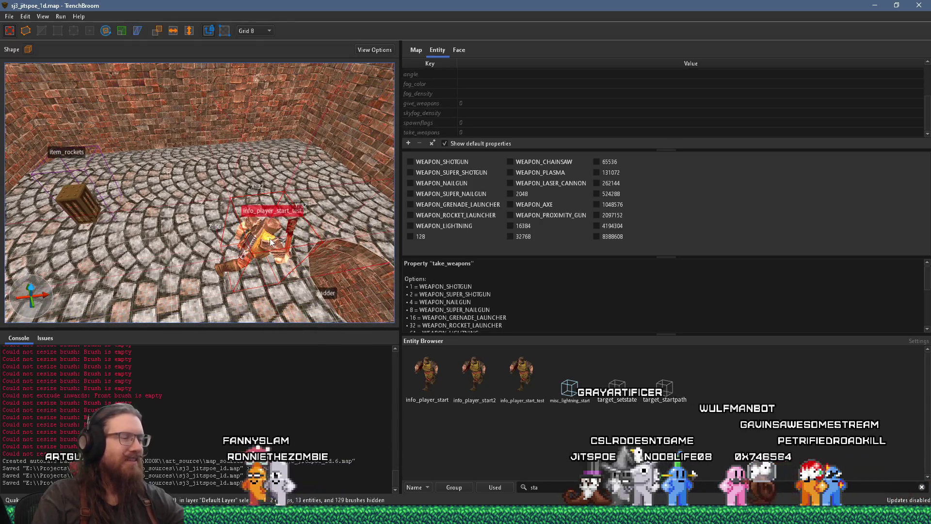
{"action": "key", "text": "Delete"}
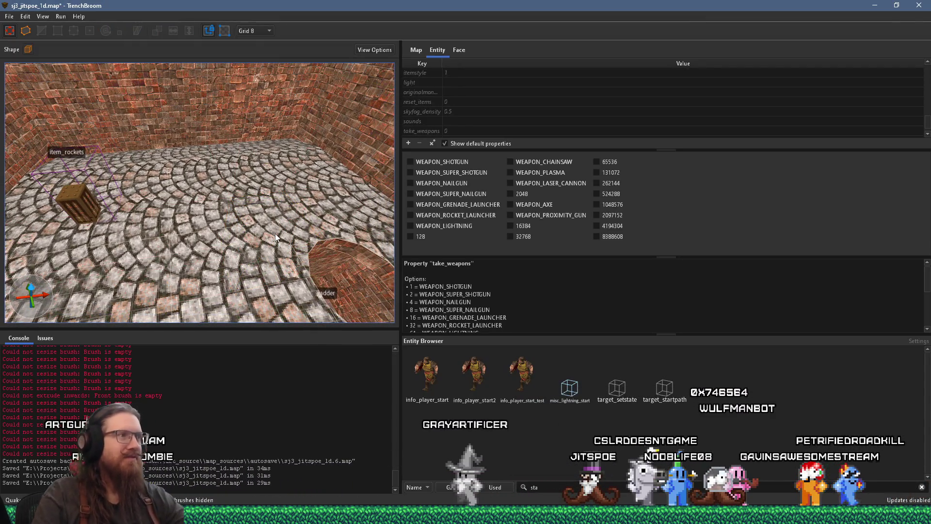
{"action": "key", "text": "alt+Tab"}
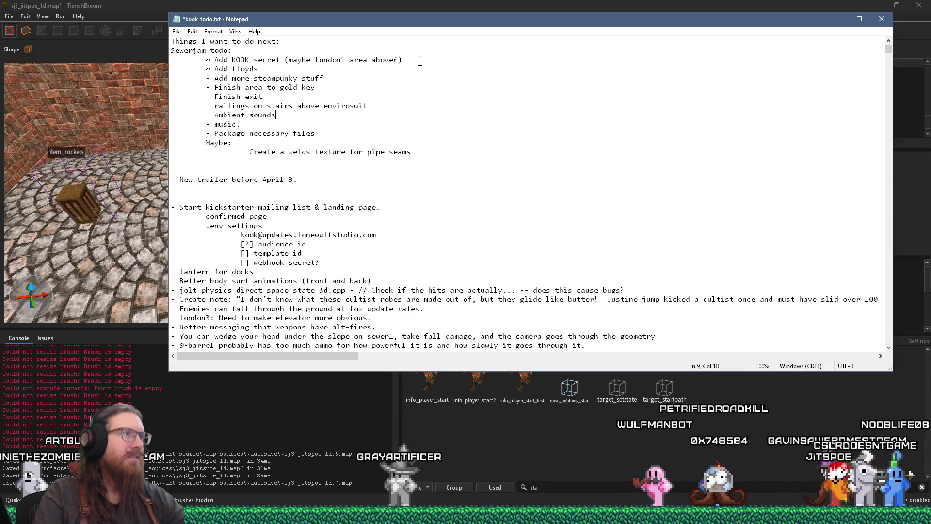
Remove the KOOK secret item and add an indented '- Fini' line under Package necessary files
{"action": "key", "text": "Delete"}
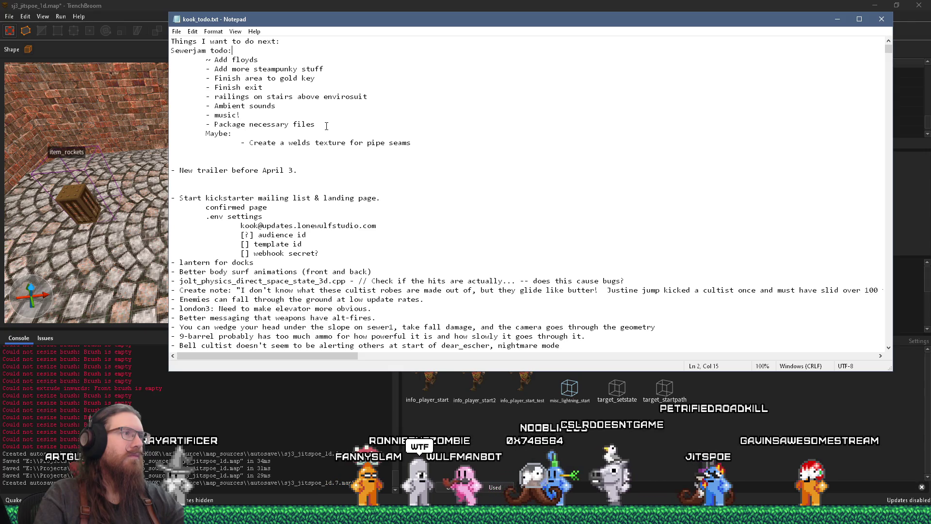
{"action": "key", "text": "Return"}
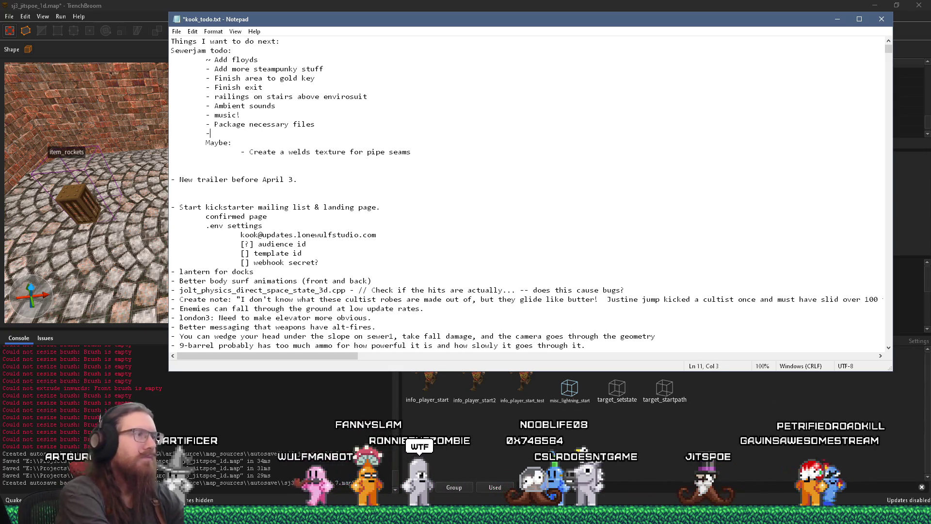
{"action": "key", "text": "Tab"}
{"action": "type", "text": "- Fini"}
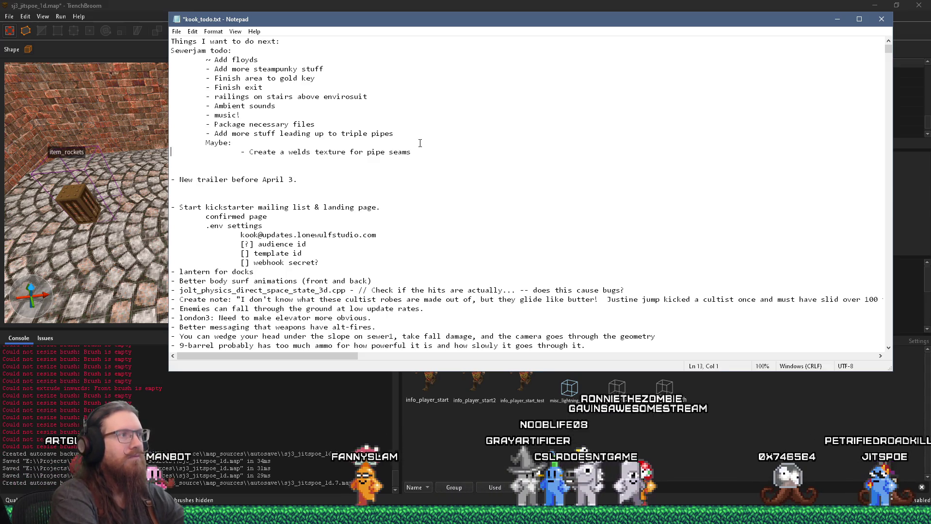
Add an indented '- Entry way?' item under Maybe and save kook_todo.txt
{"action": "key", "text": "End"}
{"action": "key", "text": "Return"}
{"action": "key", "text": "Tab"}
{"action": "key", "text": "Tab"}
{"action": "type", "text": "- E"}
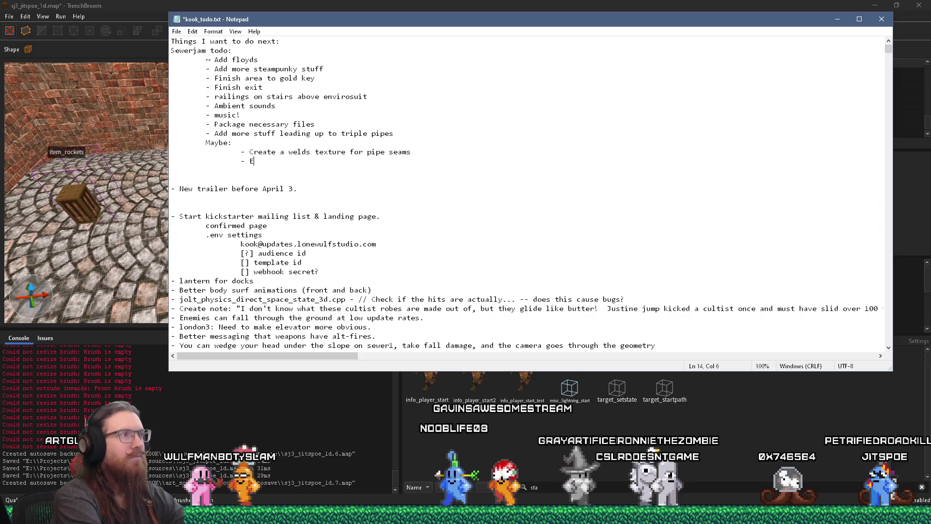
{"action": "type", "text": "ntry way?"}
{"action": "key", "text": "ctrl+s"}
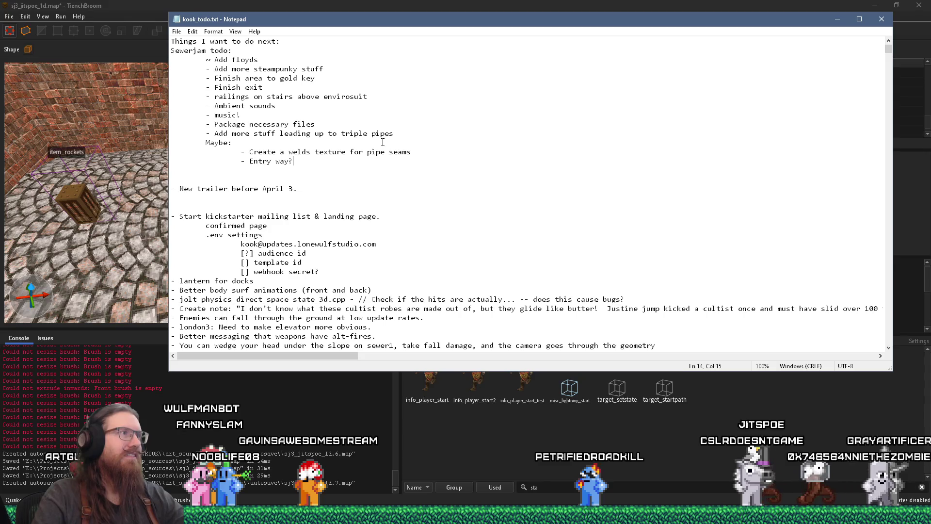
{"action": "key", "text": "alt+Tab"}
{"action": "scroll", "coordinate": [240, 166], "scroll_direction": "up", "scroll_amount": 10}
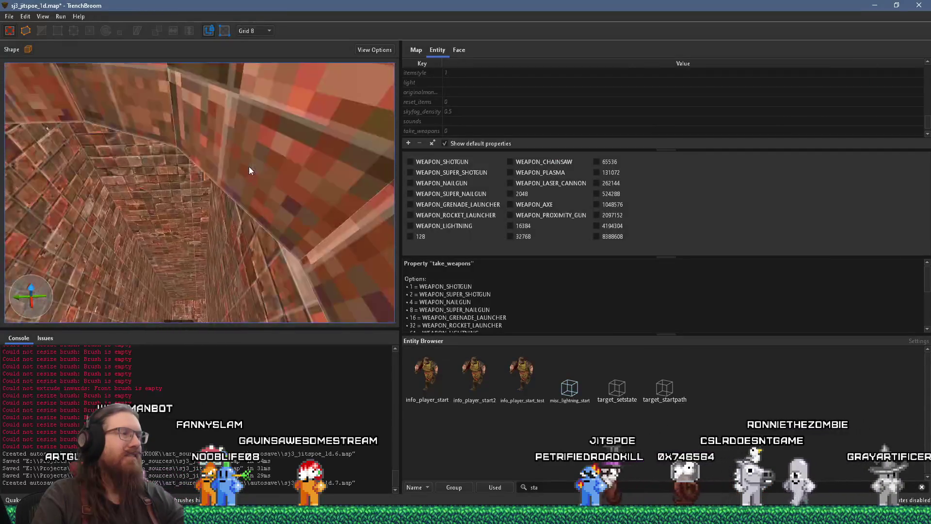
{"action": "mouse_move", "coordinate": [255, 170]}
{"action": "left_mouse_down"}
{"action": "mouse_move", "coordinate": [162, 214]}
{"action": "mouse_move", "coordinate": [190, 200]}
{"action": "mouse_move", "coordinate": [190, 182]}
{"action": "mouse_move", "coordinate": [92, 159]}
{"action": "left_mouse_up"}
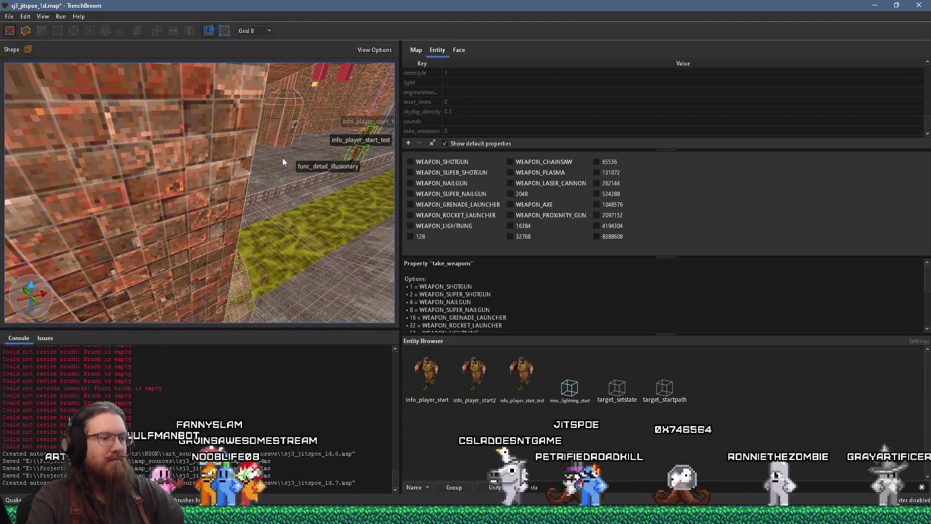
{"action": "scroll", "coordinate": [282, 158], "scroll_direction": "down", "scroll_amount": 5}
{"action": "scroll", "coordinate": [326, 144], "scroll_direction": "up", "scroll_amount": 5}
{"action": "mouse_move", "coordinate": [299, 141]}
{"action": "left_mouse_down"}
{"action": "mouse_move", "coordinate": [374, 146]}
{"action": "mouse_move", "coordinate": [365, 154]}
{"action": "mouse_move", "coordinate": [353, 131]}
{"action": "mouse_move", "coordinate": [28, 145]}
{"action": "left_mouse_up"}
{"action": "scroll", "coordinate": [366, 154], "scroll_direction": "up", "scroll_amount": 3}
{"action": "scroll", "coordinate": [365, 153], "scroll_direction": "down", "scroll_amount": 5}
{"action": "scroll", "coordinate": [344, 122], "scroll_direction": "up", "scroll_amount": 4}
{"action": "scroll", "coordinate": [28, 145], "scroll_direction": "up", "scroll_amount": 5}
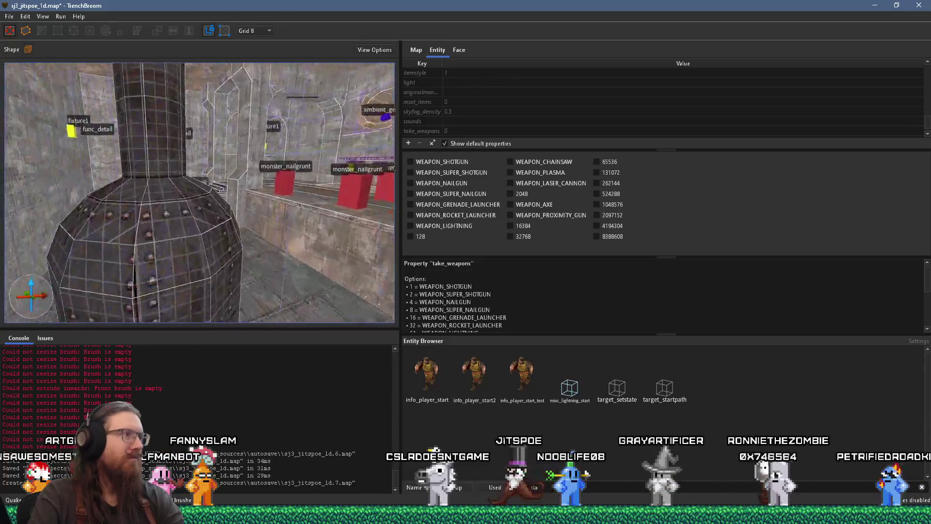
{"action": "scroll", "coordinate": [37, 123], "scroll_direction": "up", "scroll_amount": 5}
{"action": "left_click_drag", "start_coordinate": [31, 132], "coordinate": [15, 135]}
{"action": "scroll", "coordinate": [199, 192], "scroll_direction": "up", "scroll_amount": 8}
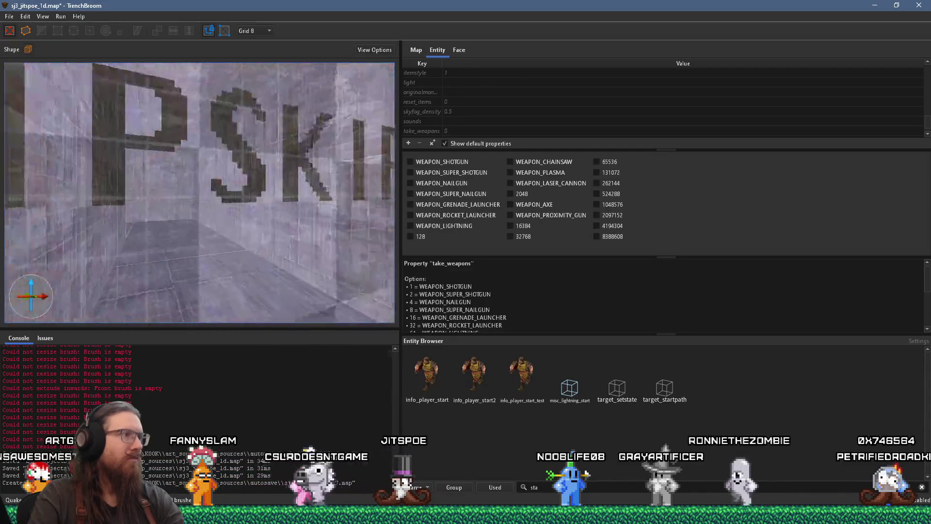
{"action": "scroll", "coordinate": [199, 192], "scroll_direction": "up", "scroll_amount": 6}
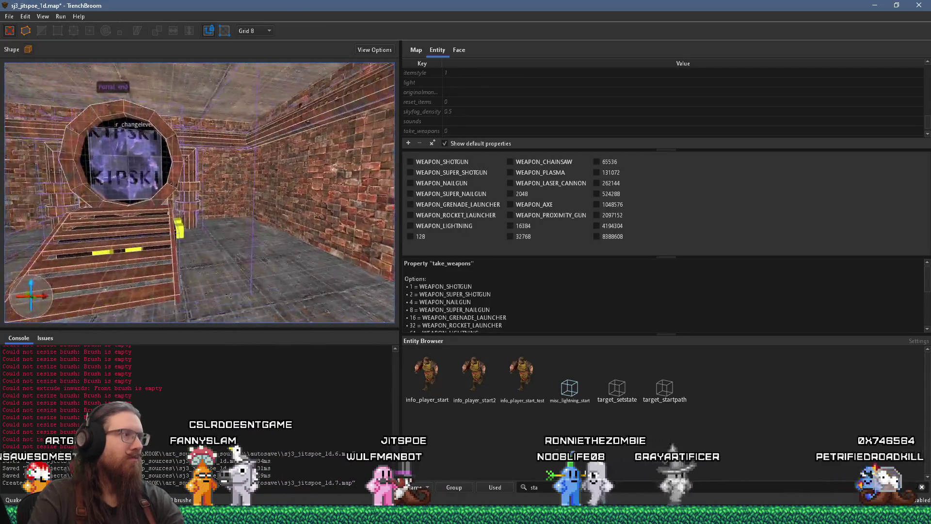
{"action": "scroll", "coordinate": [199, 192], "scroll_direction": "up", "scroll_amount": 6}
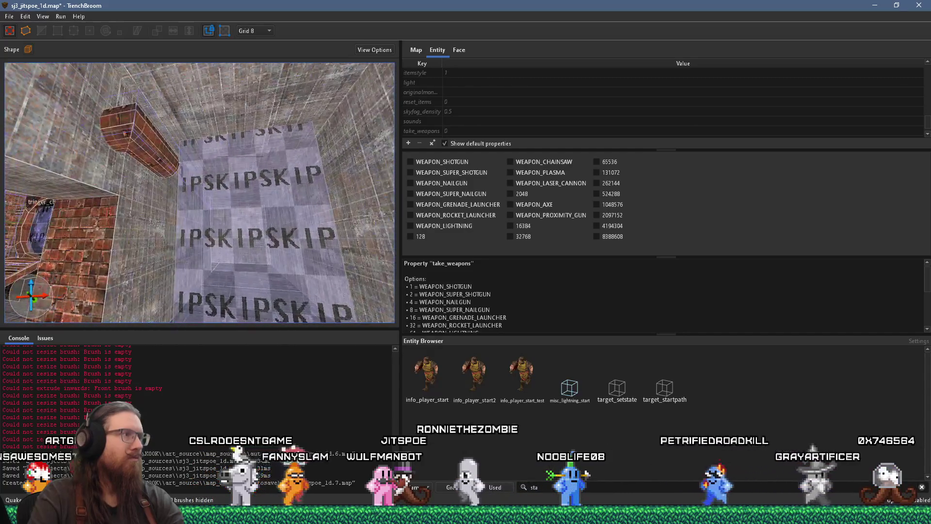
{"action": "scroll", "coordinate": [200, 192], "scroll_direction": "up", "scroll_amount": 6}
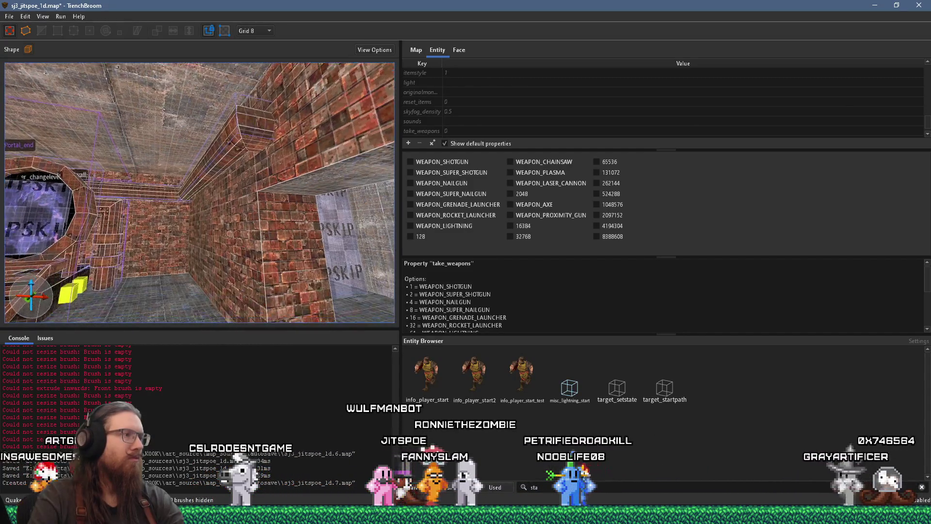
{"action": "scroll", "coordinate": [199, 192], "scroll_direction": "up", "scroll_amount": 5}
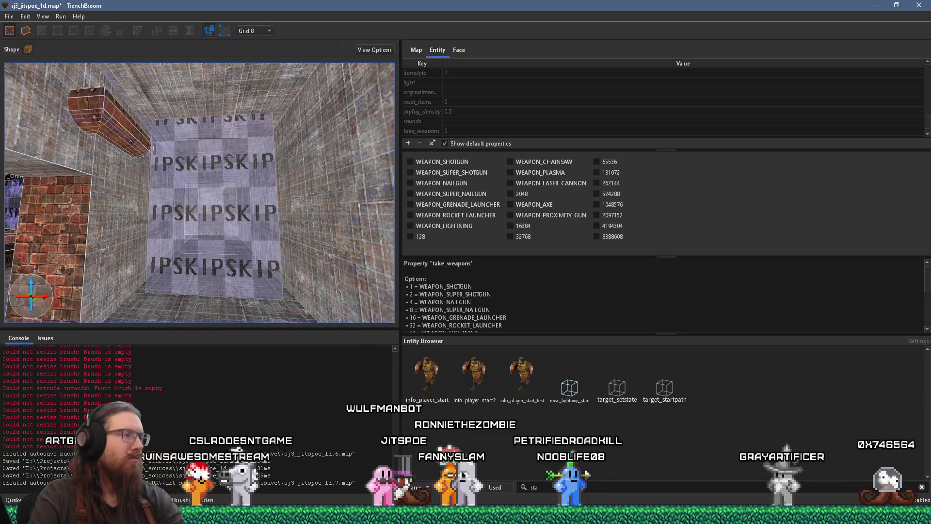
{"action": "scroll", "coordinate": [200, 193], "scroll_direction": "down", "scroll_amount": 5}
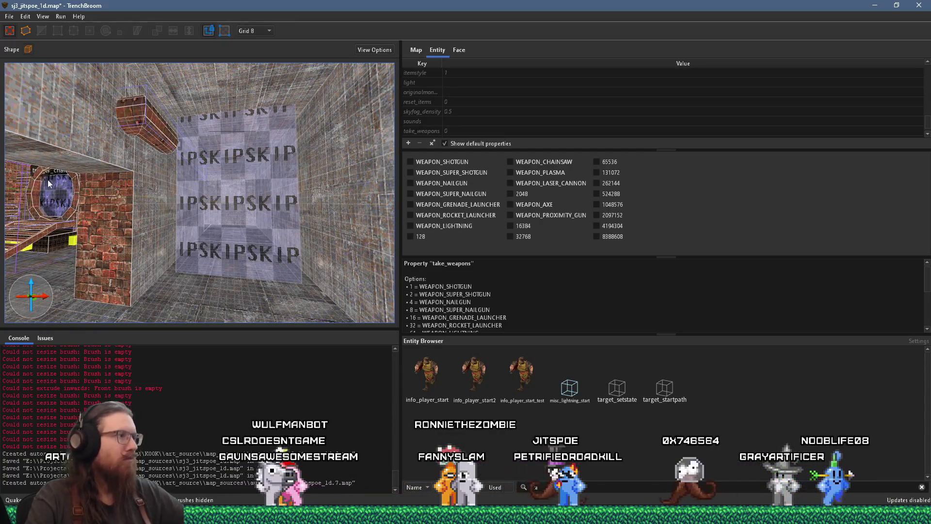
{"action": "scroll", "coordinate": [45, 176], "scroll_direction": "down", "scroll_amount": 5}
{"action": "left_click", "coordinate": [292, 204]}
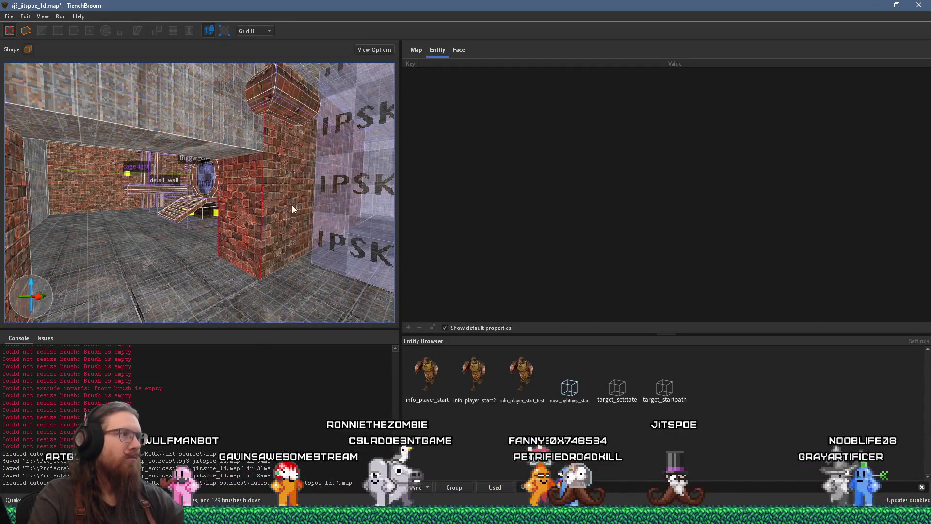
{"action": "scroll", "coordinate": [238, 131], "scroll_direction": "up", "scroll_amount": 5}
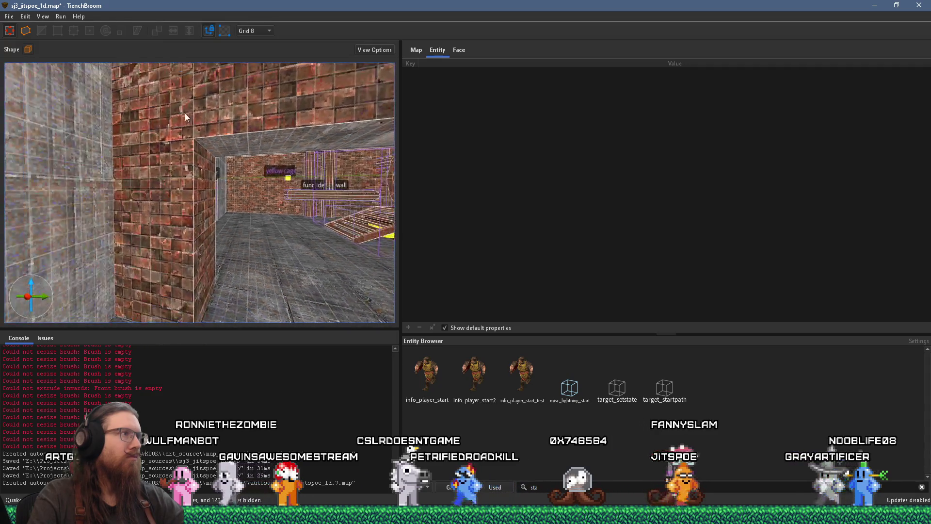
{"action": "scroll", "coordinate": [167, 153], "scroll_direction": "up", "scroll_amount": 8}
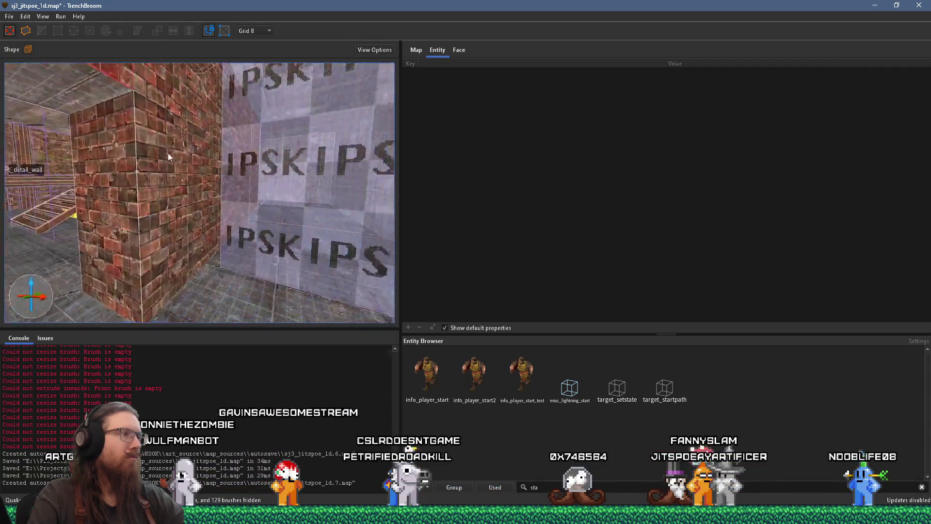
{"action": "scroll", "coordinate": [187, 155], "scroll_direction": "up", "scroll_amount": 5}
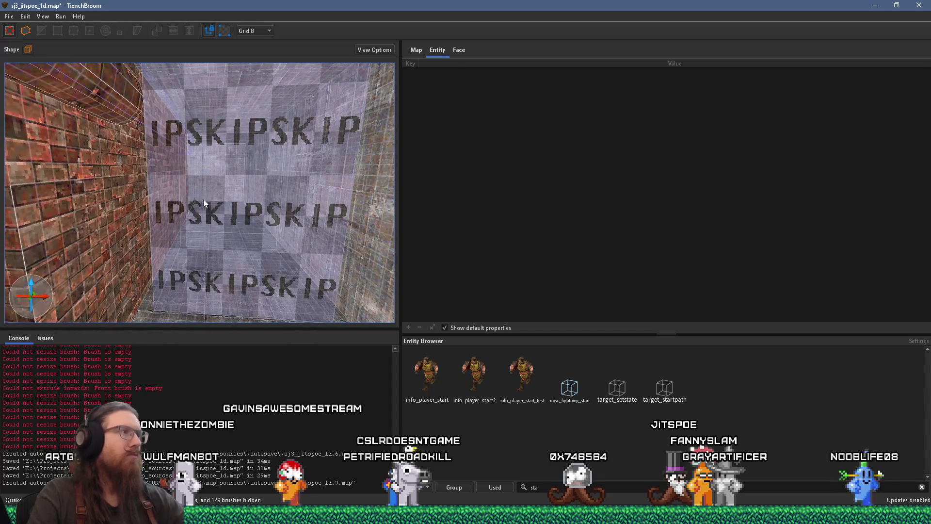
{"action": "scroll", "coordinate": [187, 228], "scroll_direction": "up", "scroll_amount": 8}
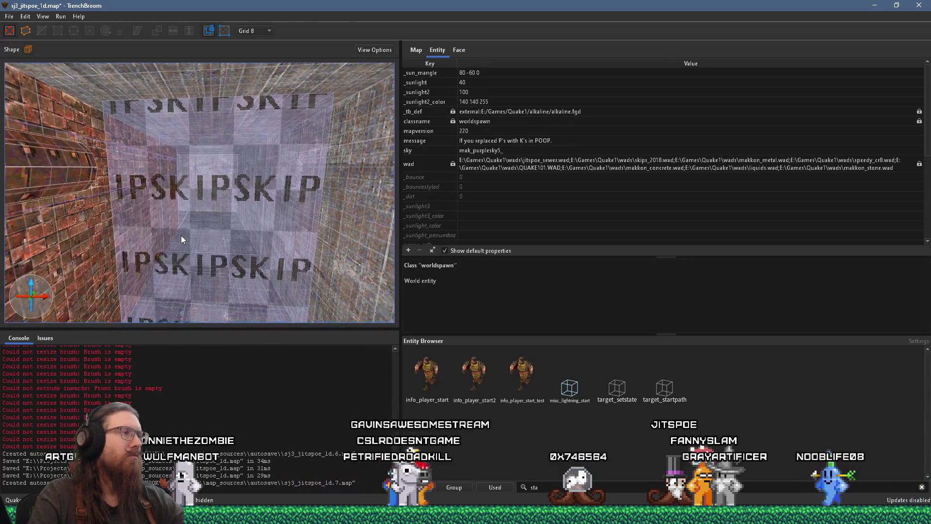
{"action": "scroll", "coordinate": [188, 224], "scroll_direction": "up", "scroll_amount": 10}
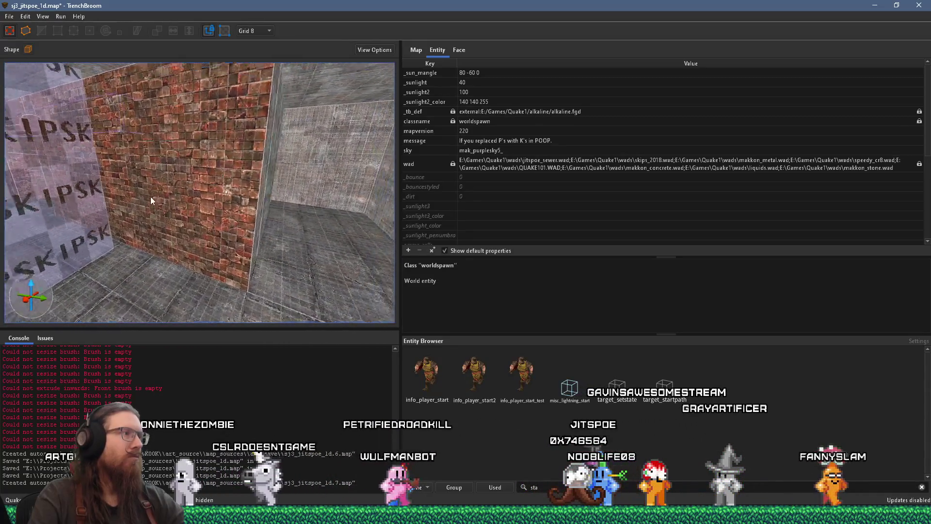
{"action": "left_click", "coordinate": [181, 179]}
{"action": "mouse_move", "coordinate": [181, 178]}
{"action": "left_mouse_down"}
{"action": "mouse_move", "coordinate": [187, 171]}
{"action": "mouse_move", "coordinate": [272, 173]}
{"action": "mouse_move", "coordinate": [102, 191]}
{"action": "mouse_move", "coordinate": [210, 188]}
{"action": "mouse_move", "coordinate": [273, 196]}
{"action": "mouse_move", "coordinate": [285, 207]}
{"action": "mouse_move", "coordinate": [246, 207]}
{"action": "mouse_move", "coordinate": [295, 160]}
{"action": "mouse_move", "coordinate": [222, 170]}
{"action": "mouse_move", "coordinate": [298, 210]}
{"action": "mouse_move", "coordinate": [277, 190]}
{"action": "left_mouse_up"}
{"action": "left_click", "coordinate": [273, 155]}
Apply the brick texture to the side room's back and left grey walls
{"action": "left_click", "coordinate": [138, 164], "text": "alt"}
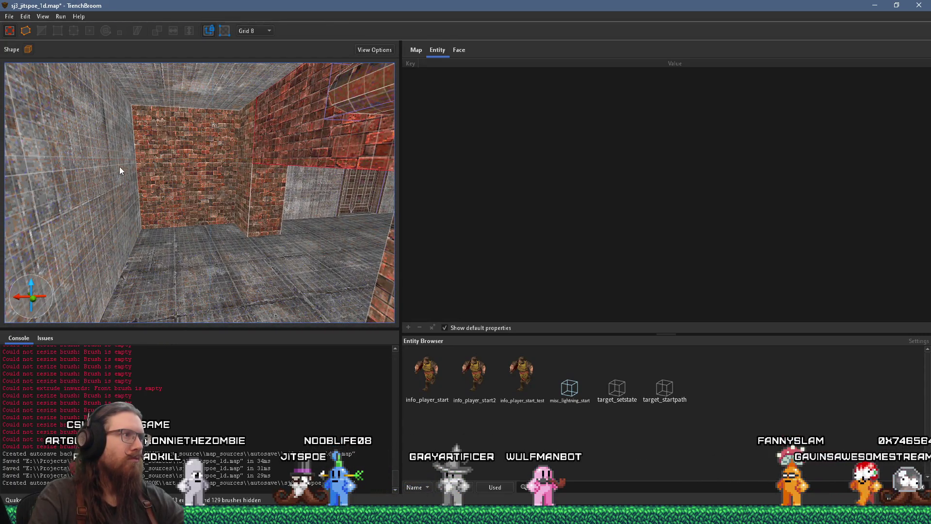
{"action": "left_click", "coordinate": [126, 171], "text": "alt"}
{"action": "mouse_move", "coordinate": [127, 171]}
{"action": "left_mouse_down"}
{"action": "mouse_move", "coordinate": [134, 177]}
{"action": "mouse_move", "coordinate": [101, 181]}
{"action": "mouse_move", "coordinate": [109, 177]}
{"action": "mouse_move", "coordinate": [61, 159]}
{"action": "mouse_move", "coordinate": [188, 136]}
{"action": "mouse_move", "coordinate": [182, 143]}
{"action": "mouse_move", "coordinate": [244, 145]}
{"action": "left_mouse_up"}
{"action": "mouse_move", "coordinate": [188, 164]}
{"action": "left_mouse_down"}
{"action": "mouse_move", "coordinate": [277, 199]}
{"action": "mouse_move", "coordinate": [234, 177]}
{"action": "mouse_move", "coordinate": [262, 181]}
{"action": "mouse_move", "coordinate": [110, 206]}
{"action": "mouse_move", "coordinate": [129, 207]}
{"action": "mouse_move", "coordinate": [119, 194]}
{"action": "mouse_move", "coordinate": [163, 198]}
{"action": "mouse_move", "coordinate": [153, 186]}
{"action": "mouse_move", "coordinate": [111, 194]}
{"action": "mouse_move", "coordinate": [114, 183]}
{"action": "mouse_move", "coordinate": [173, 187]}
{"action": "mouse_move", "coordinate": [223, 171]}
{"action": "mouse_move", "coordinate": [173, 193]}
{"action": "mouse_move", "coordinate": [173, 214]}
{"action": "mouse_move", "coordinate": [194, 204]}
{"action": "mouse_move", "coordinate": [281, 122]}
{"action": "mouse_move", "coordinate": [240, 172]}
{"action": "mouse_move", "coordinate": [246, 213]}
{"action": "mouse_move", "coordinate": [189, 233]}
{"action": "mouse_move", "coordinate": [210, 262]}
{"action": "mouse_move", "coordinate": [237, 246]}
{"action": "mouse_move", "coordinate": [207, 217]}
{"action": "mouse_move", "coordinate": [366, 218]}
{"action": "left_mouse_up"}
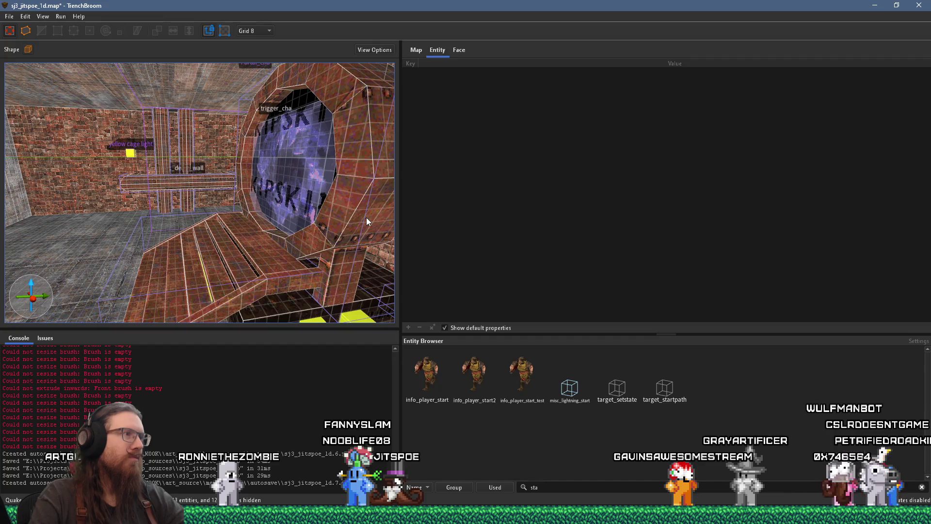
Inspect the brick pillars and corridor, then fly through the changelevel portal to the next room
{"action": "mouse_move", "coordinate": [299, 214]}
{"action": "left_mouse_down"}
{"action": "mouse_move", "coordinate": [286, 226]}
{"action": "mouse_move", "coordinate": [141, 230]}
{"action": "mouse_move", "coordinate": [190, 206]}
{"action": "mouse_move", "coordinate": [327, 179]}
{"action": "left_mouse_up"}
{"action": "left_click_drag", "start_coordinate": [276, 193], "coordinate": [179, 213]}
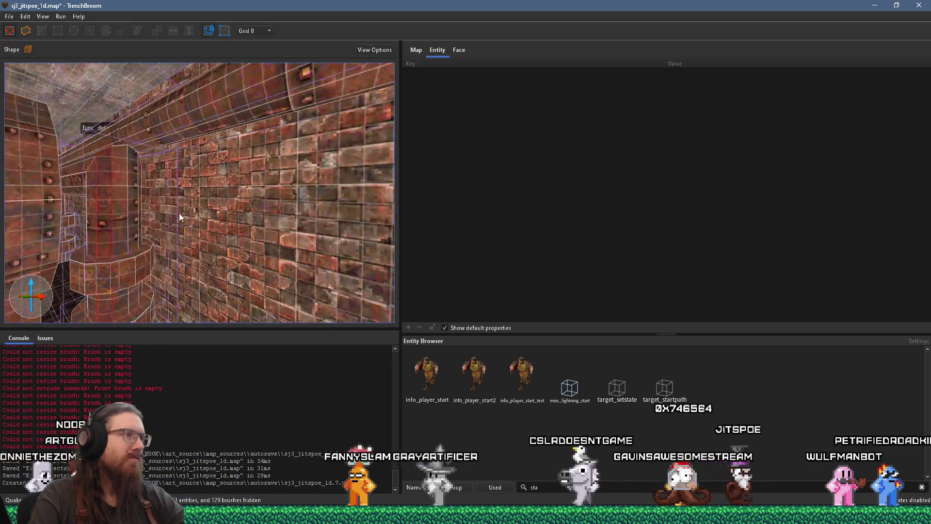
{"action": "left_click_drag", "start_coordinate": [130, 229], "coordinate": [145, 220]}
{"action": "key", "text": "w"}
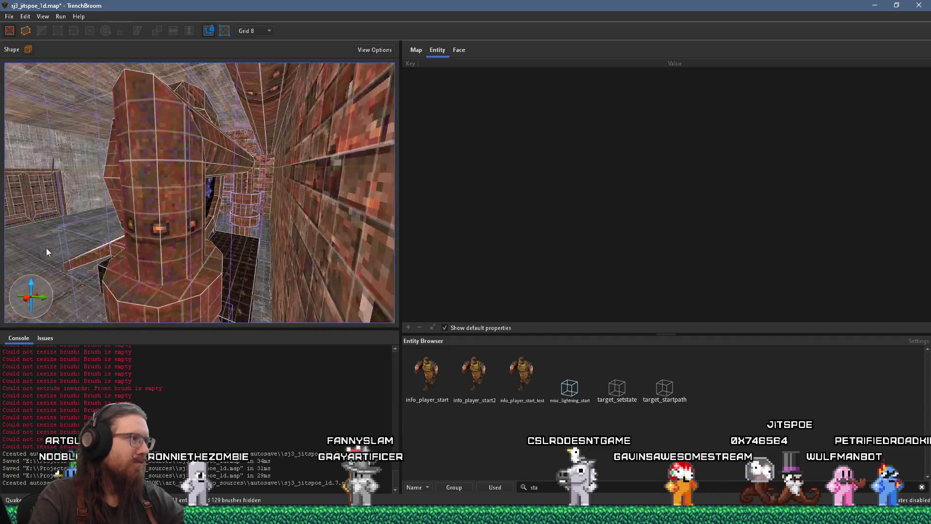
{"action": "key", "text": "s"}
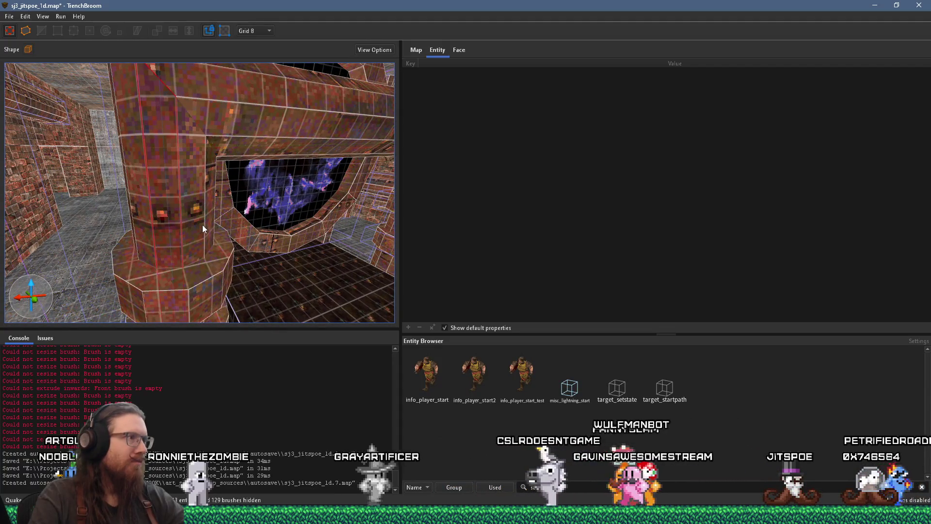
{"action": "key", "text": "d"}
{"action": "key", "text": "d"}
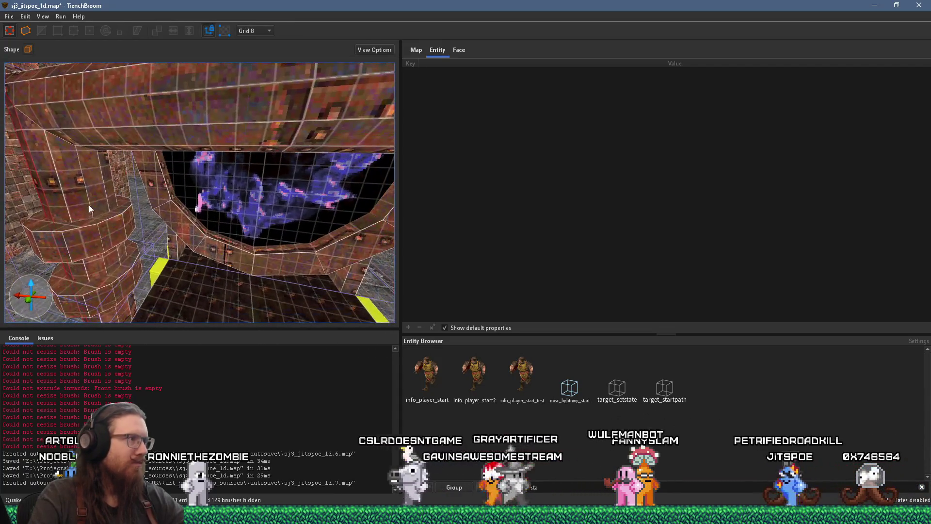
{"action": "key", "text": "w"}
{"action": "key", "text": "w"}
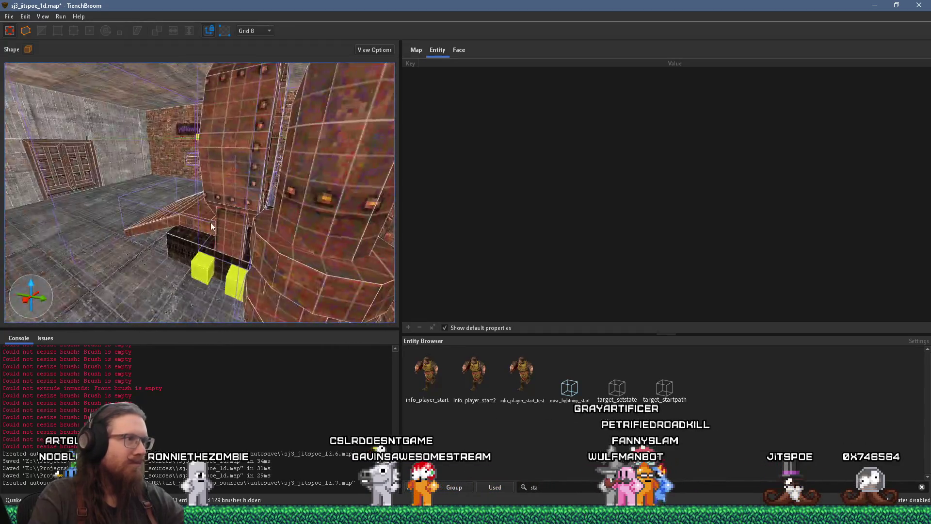
{"action": "key", "text": "a"}
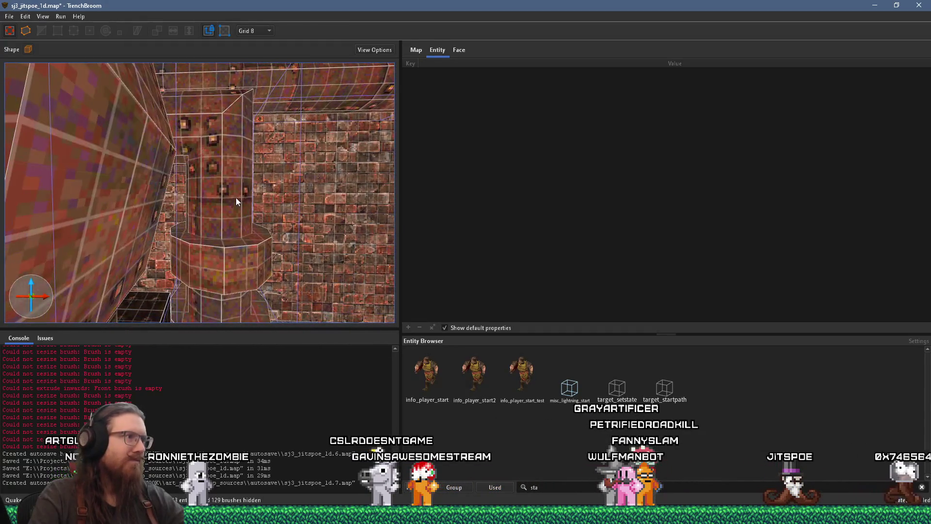
{"action": "key", "text": "a"}
{"action": "key", "text": "a"}
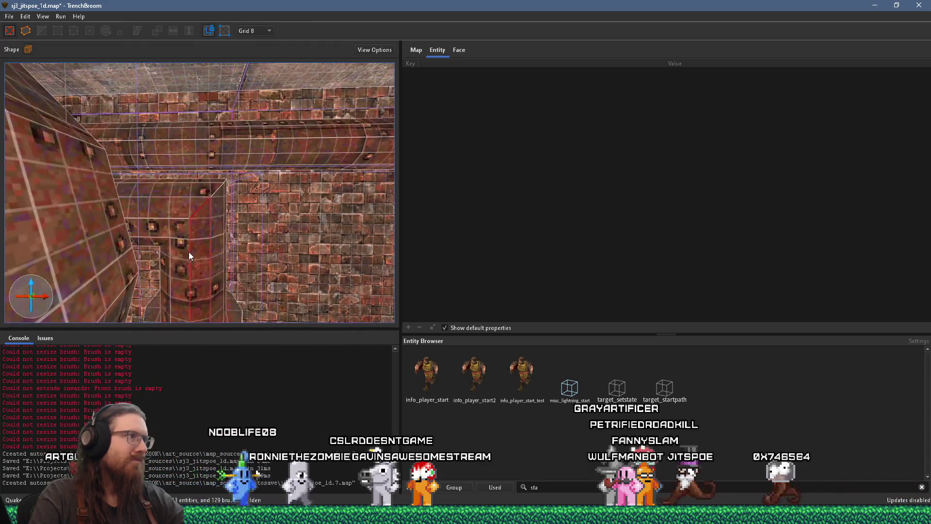
{"action": "key", "text": "s"}
{"action": "key", "text": "w"}
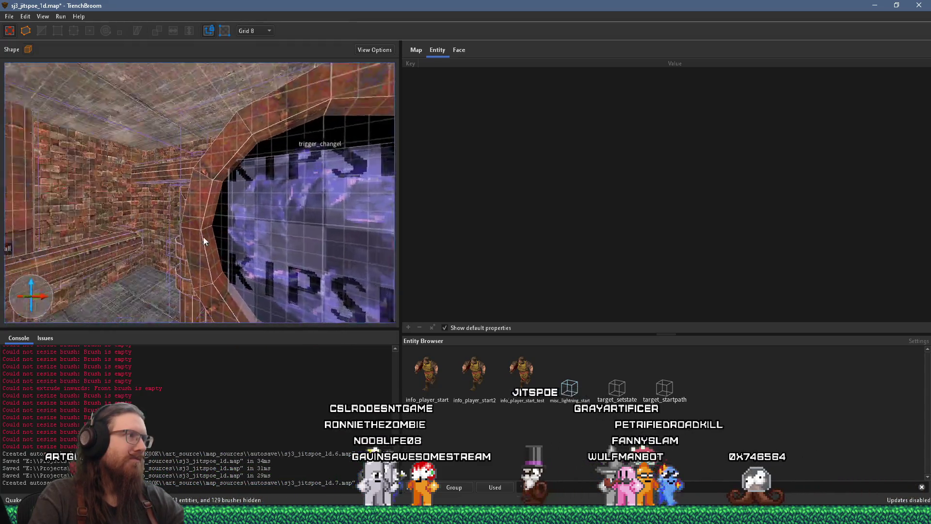
{"action": "key", "text": "w"}
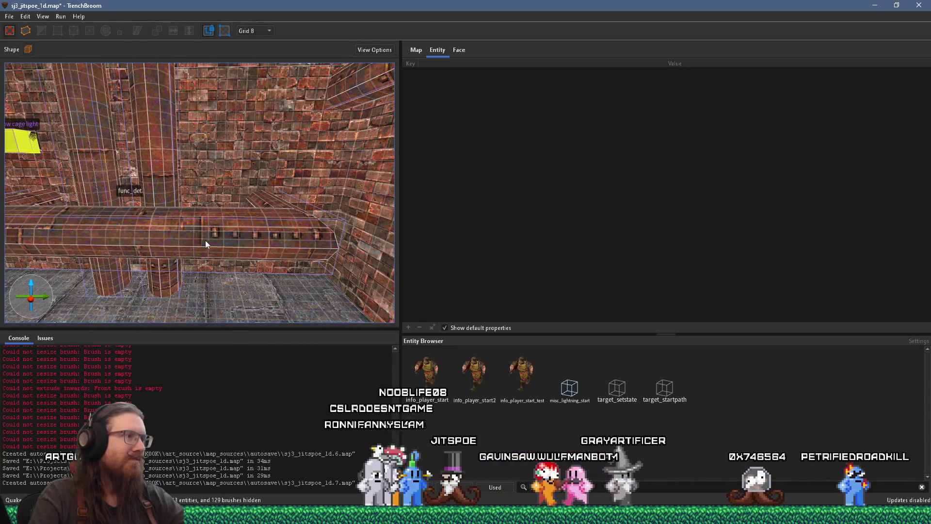
Select and inspect the lower horizontal pipe beam against the wall
{"action": "left_click", "coordinate": [209, 239]}
{"action": "mouse_move", "coordinate": [225, 223]}
{"action": "left_mouse_down"}
{"action": "mouse_move", "coordinate": [207, 270]}
{"action": "mouse_move", "coordinate": [161, 286]}
{"action": "mouse_move", "coordinate": [249, 206]}
{"action": "mouse_move", "coordinate": [201, 200]}
{"action": "mouse_move", "coordinate": [233, 140]}
{"action": "mouse_move", "coordinate": [190, 176]}
{"action": "mouse_move", "coordinate": [279, 124]}
{"action": "left_mouse_up"}
{"action": "mouse_move", "coordinate": [232, 144]}
{"action": "left_mouse_down"}
{"action": "mouse_move", "coordinate": [242, 232]}
{"action": "mouse_move", "coordinate": [238, 223]}
{"action": "mouse_move", "coordinate": [281, 220]}
{"action": "mouse_move", "coordinate": [241, 270]}
{"action": "mouse_move", "coordinate": [234, 250]}
{"action": "mouse_move", "coordinate": [263, 217]}
{"action": "mouse_move", "coordinate": [289, 151]}
{"action": "mouse_move", "coordinate": [281, 159]}
{"action": "mouse_move", "coordinate": [292, 79]}
{"action": "mouse_move", "coordinate": [292, 97]}
{"action": "mouse_move", "coordinate": [95, 130]}
{"action": "left_mouse_up"}
{"action": "left_click", "coordinate": [222, 268]}
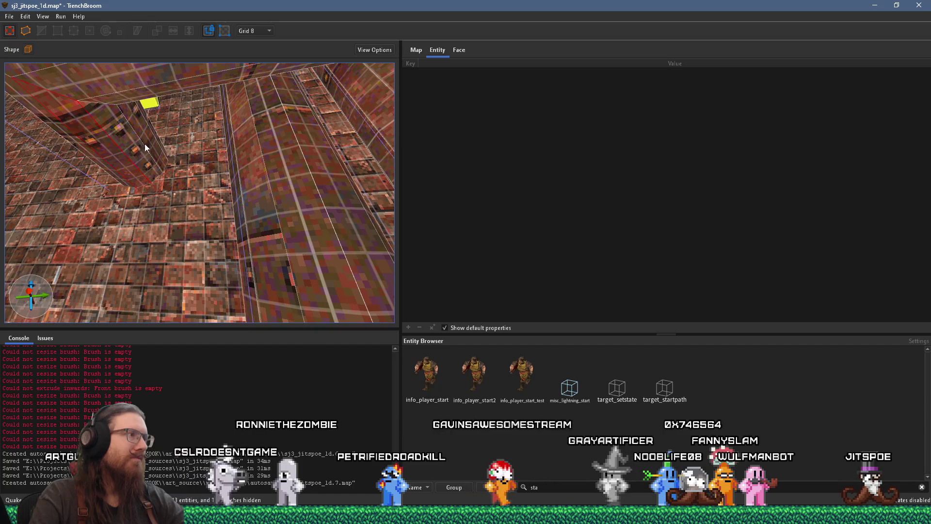
{"action": "mouse_move", "coordinate": [142, 147]}
{"action": "left_mouse_down"}
{"action": "mouse_move", "coordinate": [148, 144]}
{"action": "mouse_move", "coordinate": [97, 212]}
{"action": "mouse_move", "coordinate": [125, 270]}
{"action": "mouse_move", "coordinate": [74, 263]}
{"action": "mouse_move", "coordinate": [140, 274]}
{"action": "mouse_move", "coordinate": [112, 260]}
{"action": "mouse_move", "coordinate": [150, 289]}
{"action": "mouse_move", "coordinate": [153, 265]}
{"action": "mouse_move", "coordinate": [109, 205]}
{"action": "mouse_move", "coordinate": [122, 199]}
{"action": "mouse_move", "coordinate": [214, 200]}
{"action": "mouse_move", "coordinate": [219, 241]}
{"action": "mouse_move", "coordinate": [148, 282]}
{"action": "mouse_move", "coordinate": [176, 252]}
{"action": "mouse_move", "coordinate": [222, 231]}
{"action": "mouse_move", "coordinate": [147, 240]}
{"action": "mouse_move", "coordinate": [74, 224]}
{"action": "mouse_move", "coordinate": [78, 217]}
{"action": "mouse_move", "coordinate": [198, 208]}
{"action": "mouse_move", "coordinate": [229, 237]}
{"action": "left_mouse_up"}
Check a nearby column, then select the yellow cage light
{"action": "left_click", "coordinate": [217, 234]}
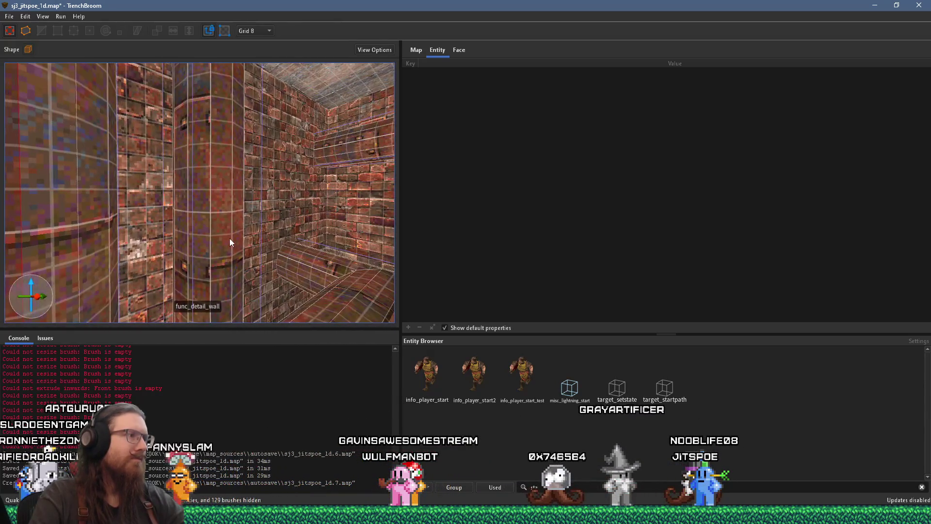
{"action": "scroll", "coordinate": [220, 246], "scroll_direction": "down", "scroll_amount": 5}
{"action": "scroll", "coordinate": [220, 246], "scroll_direction": "up", "scroll_amount": 5}
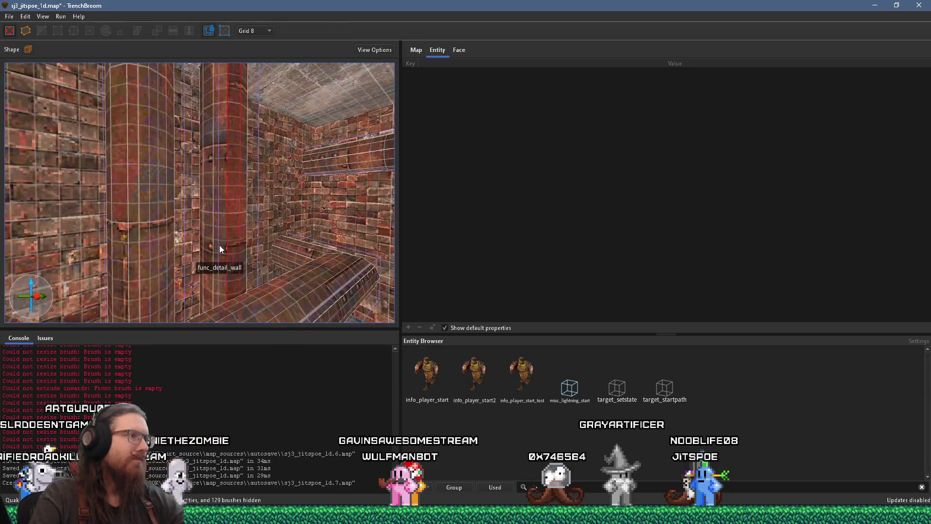
{"action": "scroll", "coordinate": [220, 246], "scroll_direction": "down", "scroll_amount": 4}
{"action": "scroll", "coordinate": [219, 249], "scroll_direction": "up", "scroll_amount": 4}
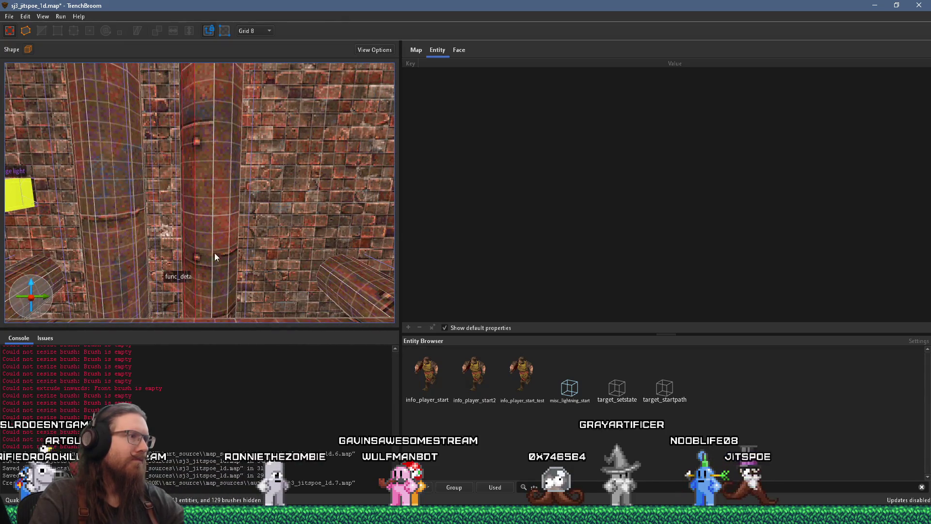
{"action": "mouse_move", "coordinate": [235, 256]}
{"action": "left_mouse_down"}
{"action": "mouse_move", "coordinate": [112, 249]}
{"action": "mouse_move", "coordinate": [149, 254]}
{"action": "mouse_move", "coordinate": [147, 235]}
{"action": "mouse_move", "coordinate": [191, 246]}
{"action": "mouse_move", "coordinate": [175, 259]}
{"action": "mouse_move", "coordinate": [230, 251]}
{"action": "mouse_move", "coordinate": [231, 260]}
{"action": "mouse_move", "coordinate": [197, 213]}
{"action": "mouse_move", "coordinate": [156, 229]}
{"action": "mouse_move", "coordinate": [223, 238]}
{"action": "mouse_move", "coordinate": [316, 228]}
{"action": "mouse_move", "coordinate": [344, 202]}
{"action": "mouse_move", "coordinate": [198, 190]}
{"action": "mouse_move", "coordinate": [284, 174]}
{"action": "mouse_move", "coordinate": [223, 178]}
{"action": "mouse_move", "coordinate": [171, 187]}
{"action": "mouse_move", "coordinate": [287, 179]}
{"action": "mouse_move", "coordinate": [228, 231]}
{"action": "mouse_move", "coordinate": [130, 232]}
{"action": "mouse_move", "coordinate": [295, 202]}
{"action": "mouse_move", "coordinate": [211, 188]}
{"action": "left_mouse_up"}
{"action": "scroll", "coordinate": [288, 179], "scroll_direction": "up", "scroll_amount": 5}
{"action": "left_click", "coordinate": [210, 188]}
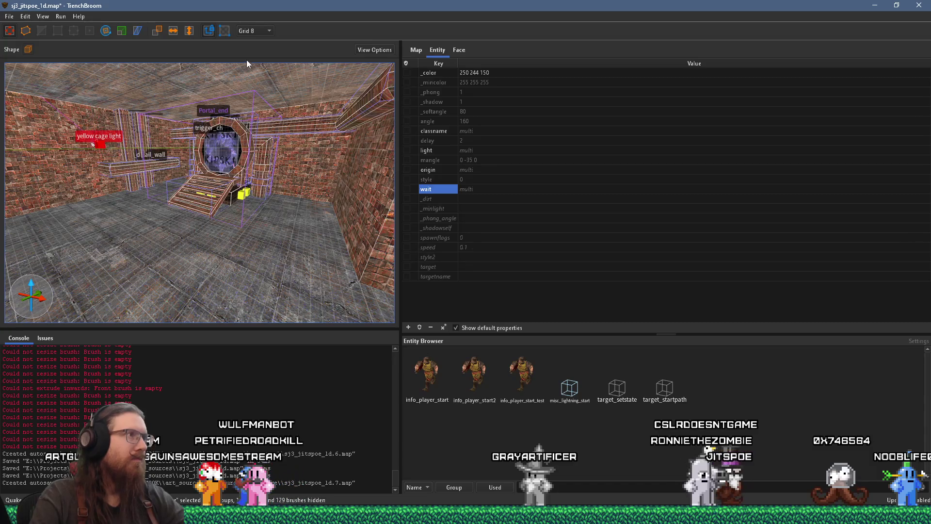
On a 32-unit grid, duplicate the yellow cage light and place the copy on the wall
{"action": "left_click", "coordinate": [250, 31]}
{"action": "left_click", "coordinate": [258, 101]}
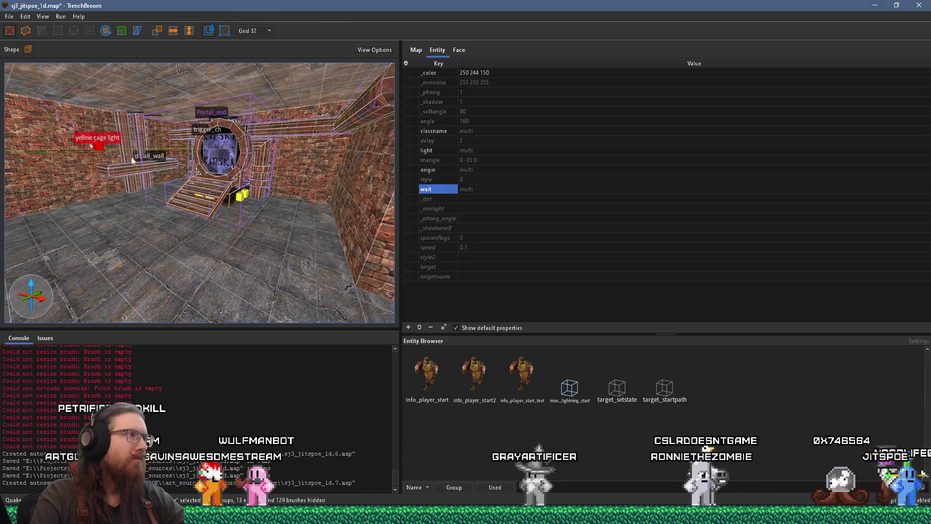
{"action": "mouse_move", "coordinate": [99, 144]}
{"action": "left_mouse_down"}
{"action": "mouse_move", "coordinate": [394, 184]}
{"action": "mouse_move", "coordinate": [351, 145]}
{"action": "mouse_move", "coordinate": [362, 122]}
{"action": "mouse_move", "coordinate": [380, 121]}
{"action": "mouse_move", "coordinate": [270, 131]}
{"action": "mouse_move", "coordinate": [397, 125]}
{"action": "mouse_move", "coordinate": [276, 148]}
{"action": "mouse_move", "coordinate": [202, 128]}
{"action": "left_mouse_up"}
{"action": "scroll", "coordinate": [203, 128], "scroll_direction": "up", "scroll_amount": 5}
{"action": "scroll", "coordinate": [162, 112], "scroll_direction": "down", "scroll_amount": 5}
{"action": "mouse_move", "coordinate": [104, 140]}
{"action": "left_mouse_down"}
{"action": "mouse_move", "coordinate": [394, 152]}
{"action": "mouse_move", "coordinate": [361, 139]}
{"action": "mouse_move", "coordinate": [391, 131]}
{"action": "mouse_move", "coordinate": [122, 129]}
{"action": "mouse_move", "coordinate": [325, 127]}
{"action": "mouse_move", "coordinate": [243, 124]}
{"action": "mouse_move", "coordinate": [182, 91]}
{"action": "mouse_move", "coordinate": [194, 109]}
{"action": "mouse_move", "coordinate": [312, 113]}
{"action": "mouse_move", "coordinate": [262, 131]}
{"action": "mouse_move", "coordinate": [288, 98]}
{"action": "mouse_move", "coordinate": [263, 100]}
{"action": "mouse_move", "coordinate": [208, 130]}
{"action": "mouse_move", "coordinate": [192, 215]}
{"action": "left_mouse_up"}
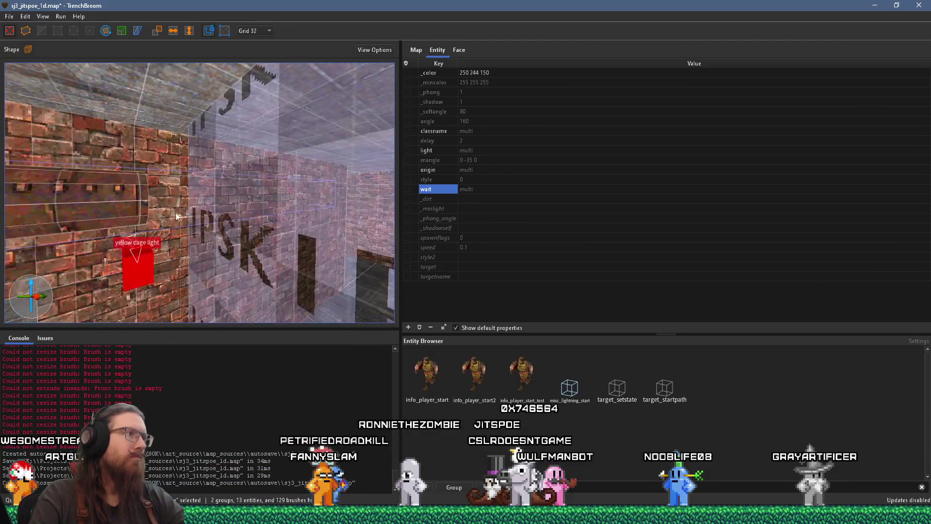
Select the func_detail_wall pipe brush on the corridor wall and view it from above
{"action": "left_click", "coordinate": [194, 199]}
{"action": "mouse_move", "coordinate": [277, 197]}
{"action": "left_mouse_down"}
{"action": "mouse_move", "coordinate": [215, 197]}
{"action": "mouse_move", "coordinate": [211, 149]}
{"action": "mouse_move", "coordinate": [223, 166]}
{"action": "left_mouse_up"}
{"action": "key", "text": "Escape"}
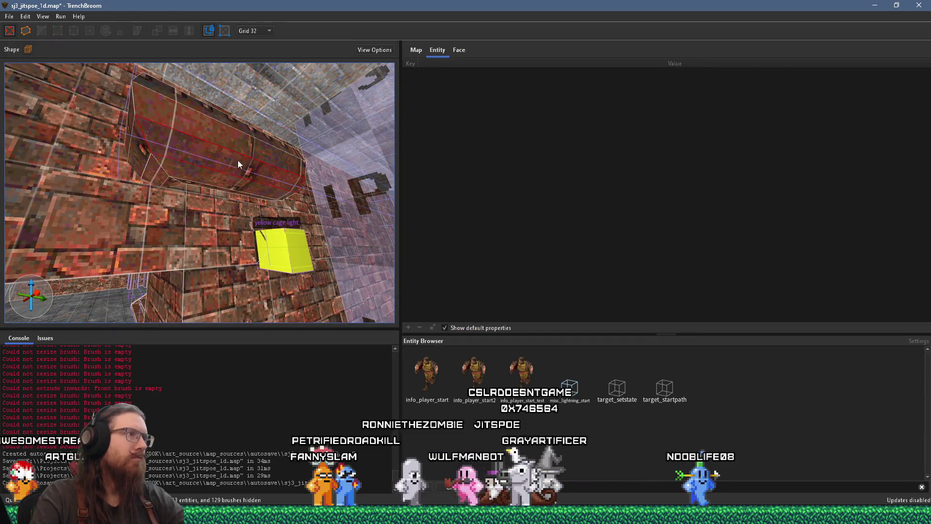
{"action": "left_click", "coordinate": [231, 153]}
{"action": "mouse_move", "coordinate": [231, 153]}
{"action": "left_mouse_down"}
{"action": "mouse_move", "coordinate": [220, 165]}
{"action": "mouse_move", "coordinate": [313, 196]}
{"action": "mouse_move", "coordinate": [263, 209]}
{"action": "mouse_move", "coordinate": [127, 193]}
{"action": "mouse_move", "coordinate": [276, 196]}
{"action": "mouse_move", "coordinate": [159, 187]}
{"action": "mouse_move", "coordinate": [167, 188]}
{"action": "left_mouse_up"}
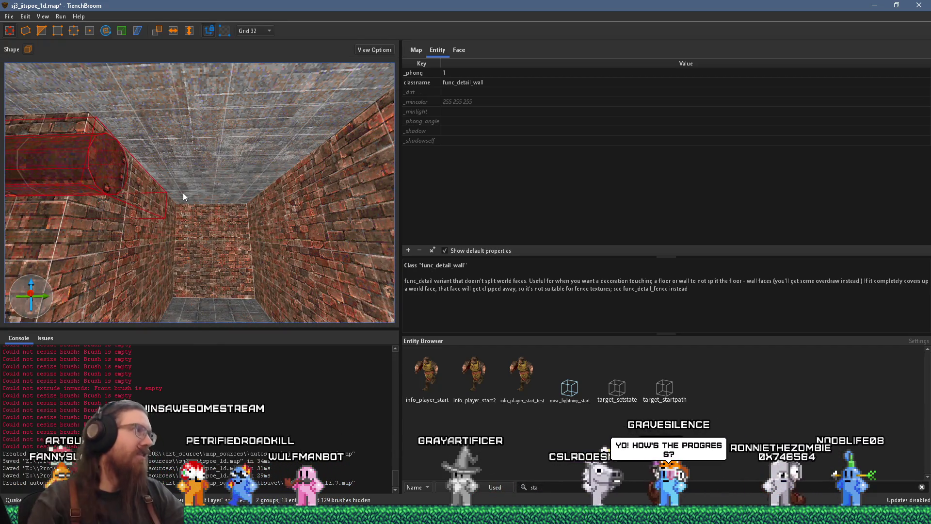
Clip the pipe brush's end at an angle and leave the clip tool
{"action": "mouse_move", "coordinate": [182, 193]}
{"action": "left_mouse_down"}
{"action": "mouse_move", "coordinate": [248, 204]}
{"action": "mouse_move", "coordinate": [202, 199]}
{"action": "mouse_move", "coordinate": [261, 147]}
{"action": "mouse_move", "coordinate": [247, 164]}
{"action": "mouse_move", "coordinate": [244, 217]}
{"action": "mouse_move", "coordinate": [181, 176]}
{"action": "left_mouse_up"}
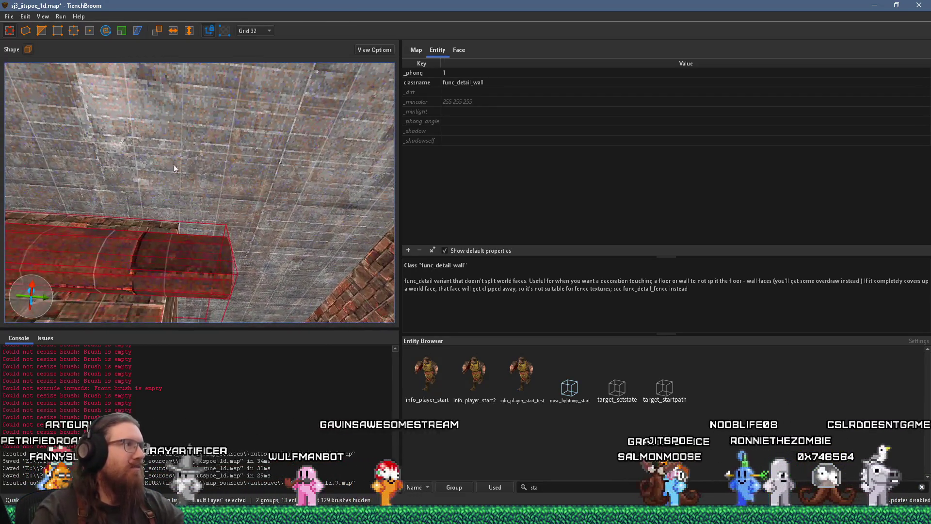
{"action": "left_click", "coordinate": [206, 198]}
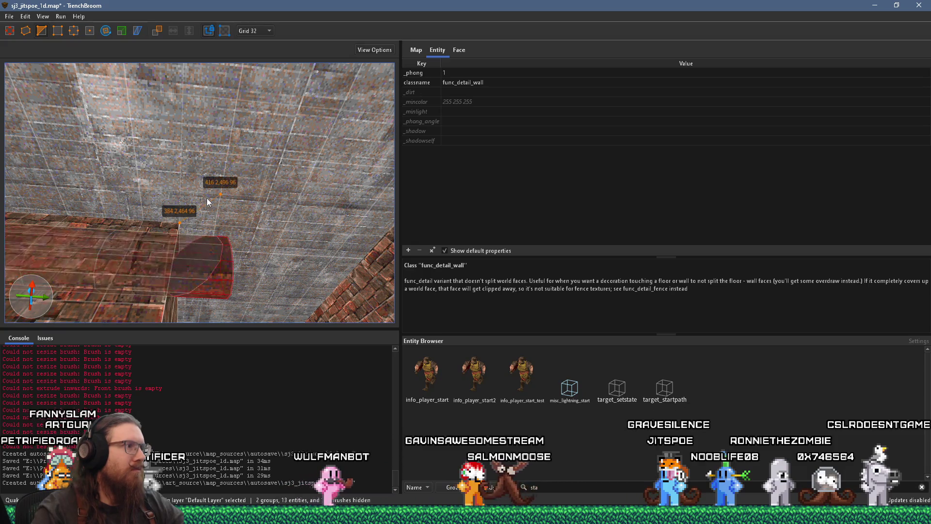
{"action": "key", "text": "Return"}
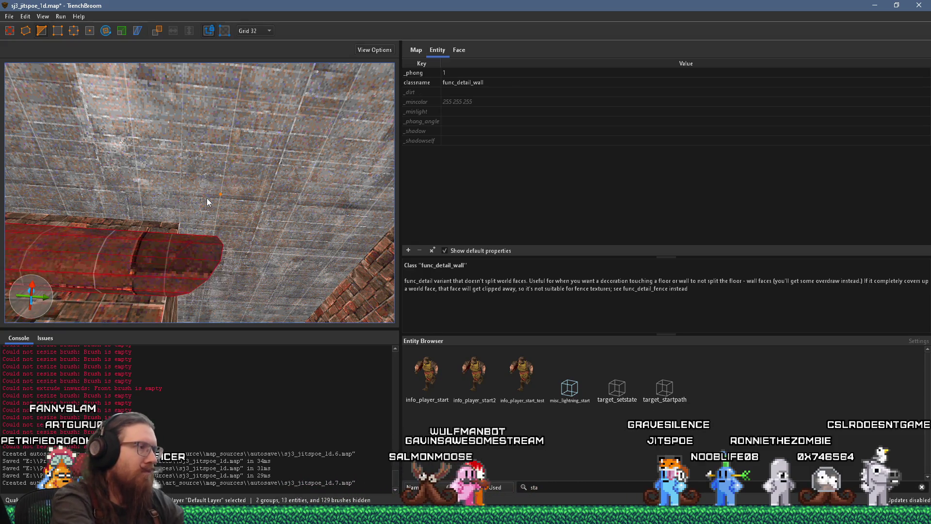
{"action": "mouse_move", "coordinate": [194, 227]}
{"action": "left_mouse_down"}
{"action": "mouse_move", "coordinate": [197, 263]}
{"action": "mouse_move", "coordinate": [136, 306]}
{"action": "mouse_move", "coordinate": [123, 298]}
{"action": "mouse_move", "coordinate": [193, 322]}
{"action": "mouse_move", "coordinate": [207, 285]}
{"action": "mouse_move", "coordinate": [206, 315]}
{"action": "mouse_move", "coordinate": [215, 287]}
{"action": "mouse_move", "coordinate": [234, 287]}
{"action": "mouse_move", "coordinate": [220, 260]}
{"action": "left_mouse_up"}
{"action": "key", "text": "Escape"}
On an 8-unit grid, narrow the red pipe brush from its left side
{"action": "left_click", "coordinate": [233, 287]}
{"action": "left_click", "coordinate": [215, 258]}
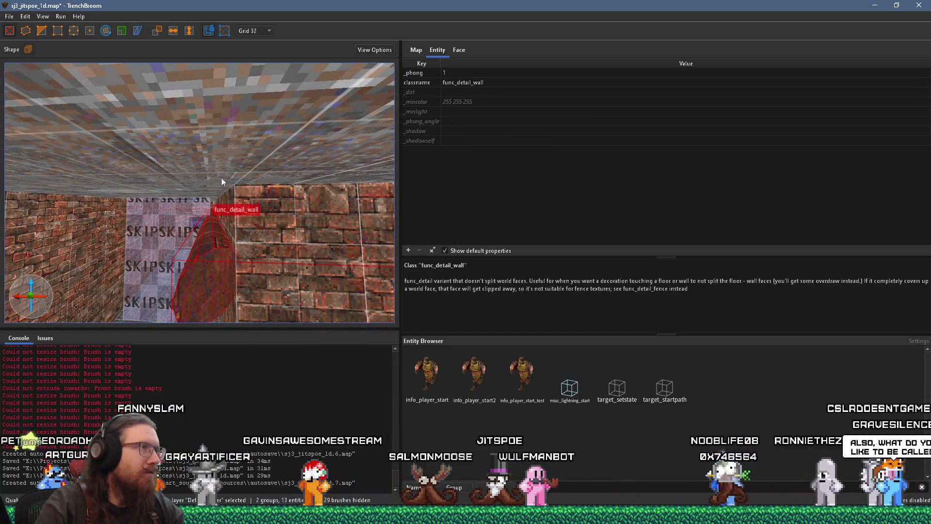
{"action": "left_click", "coordinate": [257, 30]}
{"action": "left_click", "coordinate": [260, 83]}
{"action": "left_click_drag", "start_coordinate": [260, 82], "coordinate": [203, 245]}
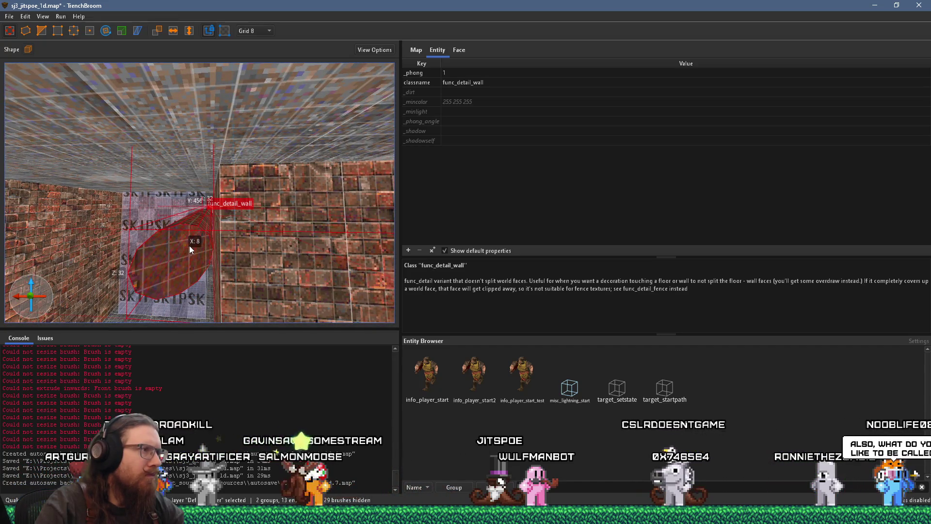
{"action": "left_click_drag", "start_coordinate": [189, 245], "coordinate": [194, 246]}
{"action": "scroll", "coordinate": [193, 246], "scroll_direction": "up", "scroll_amount": 5}
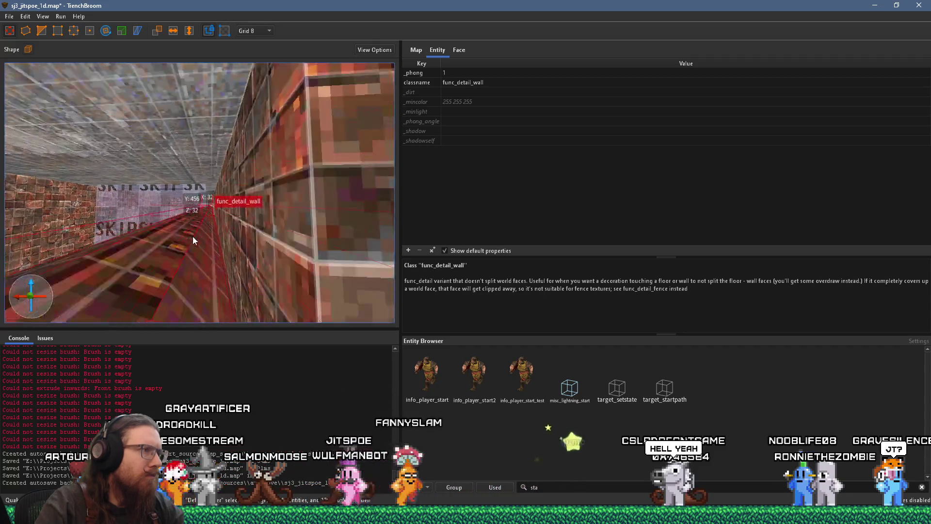
{"action": "scroll", "coordinate": [186, 221], "scroll_direction": "up", "scroll_amount": 1}
{"action": "scroll", "coordinate": [188, 222], "scroll_direction": "down", "scroll_amount": 4}
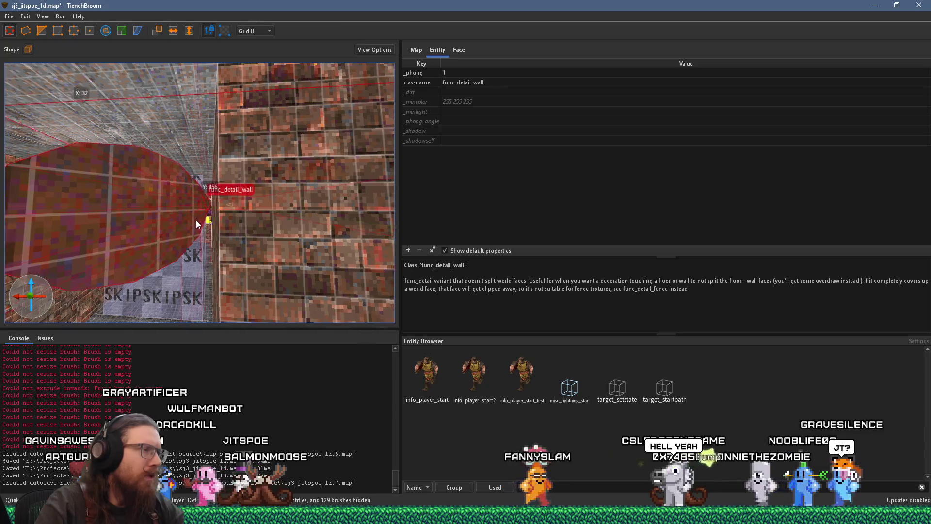
{"action": "scroll", "coordinate": [201, 232], "scroll_direction": "down", "scroll_amount": 1}
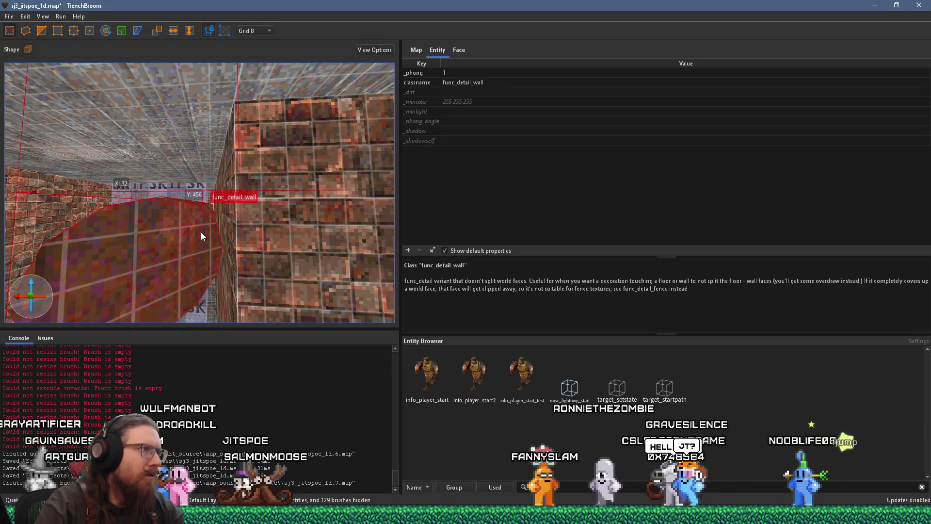
{"action": "scroll", "coordinate": [199, 232], "scroll_direction": "up", "scroll_amount": 3}
{"action": "left_click", "coordinate": [254, 30]}
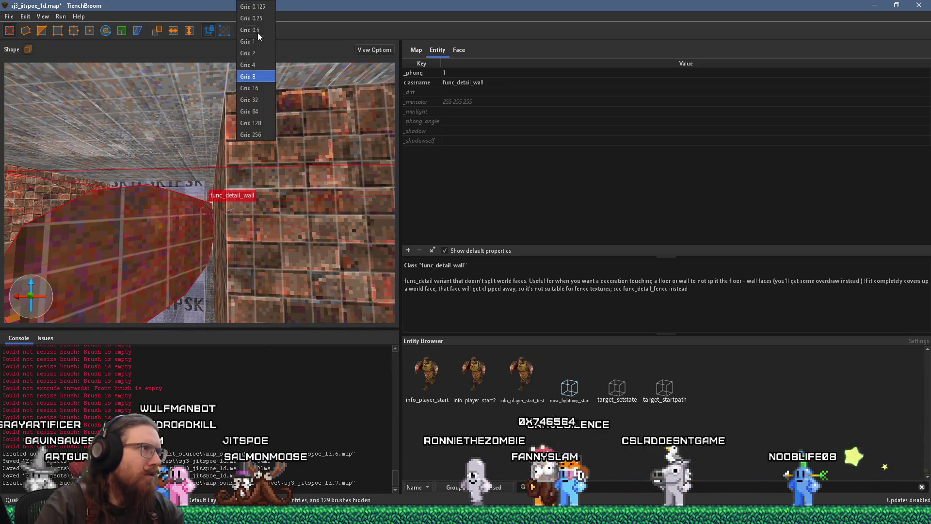
Switch to a 4-unit grid and zoom the 3D view in on the pipe's end
{"action": "left_click", "coordinate": [257, 66]}
{"action": "scroll", "coordinate": [250, 124], "scroll_direction": "up", "scroll_amount": 2}
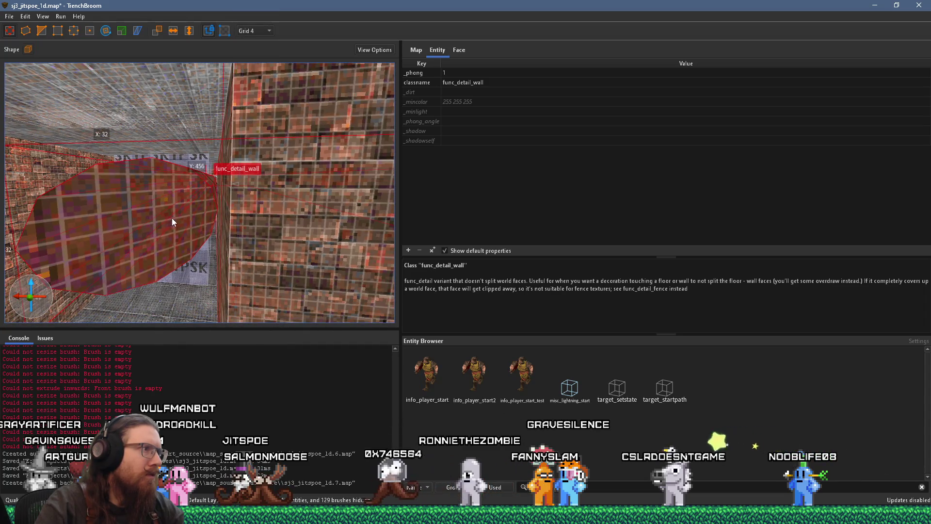
{"action": "scroll", "coordinate": [184, 218], "scroll_direction": "up", "scroll_amount": 4}
{"action": "scroll", "coordinate": [189, 199], "scroll_direction": "up", "scroll_amount": 5}
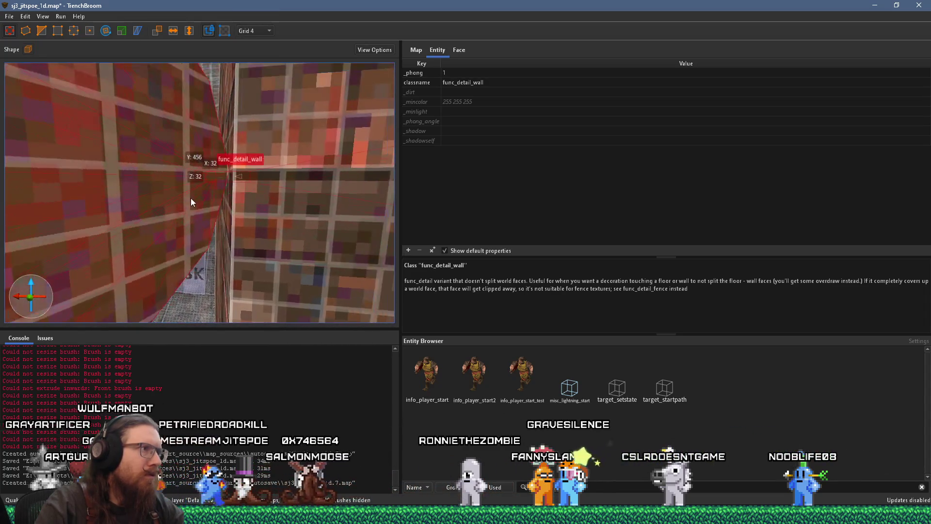
{"action": "scroll", "coordinate": [192, 246], "scroll_direction": "down", "scroll_amount": 3}
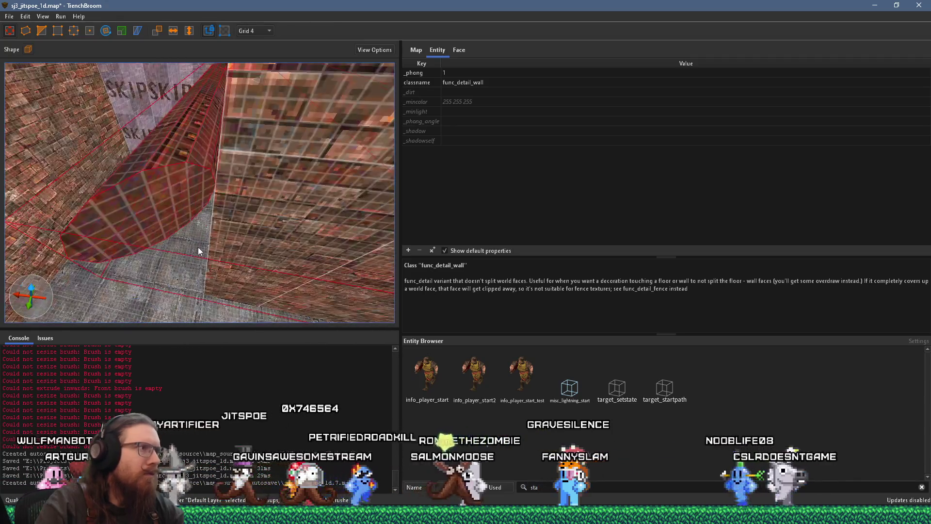
{"action": "scroll", "coordinate": [201, 250], "scroll_direction": "up", "scroll_amount": 4}
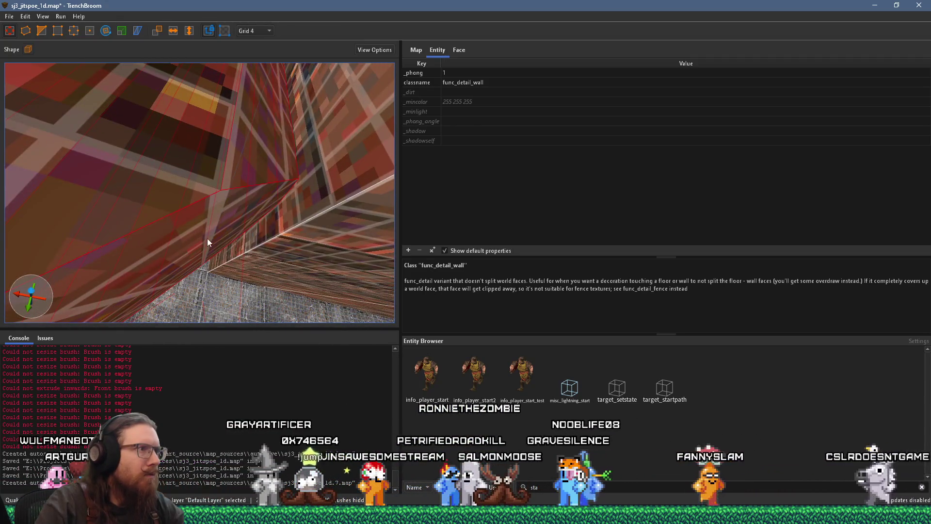
{"action": "scroll", "coordinate": [207, 237], "scroll_direction": "up", "scroll_amount": 3}
{"action": "scroll", "coordinate": [197, 228], "scroll_direction": "down", "scroll_amount": 3}
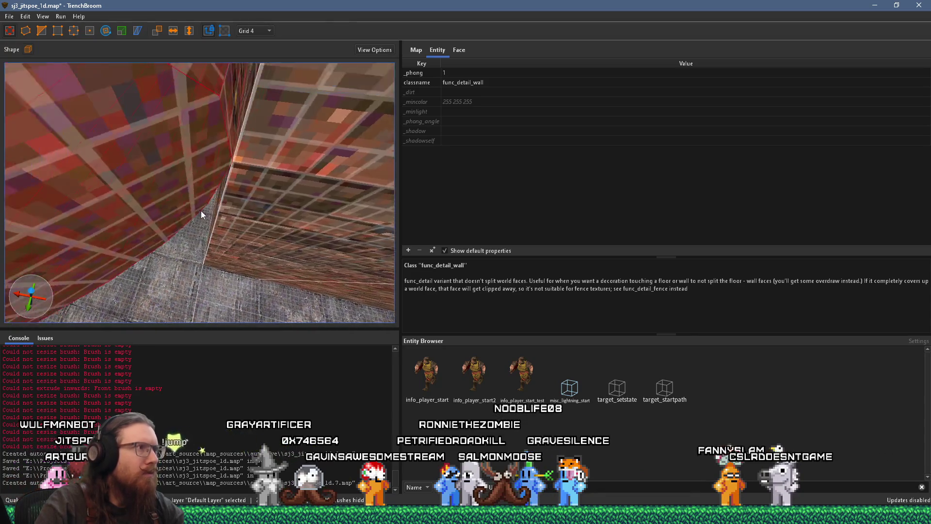
{"action": "scroll", "coordinate": [199, 242], "scroll_direction": "up", "scroll_amount": 3}
{"action": "scroll", "coordinate": [240, 188], "scroll_direction": "down", "scroll_amount": 4}
{"action": "scroll", "coordinate": [288, 269], "scroll_direction": "up", "scroll_amount": 5}
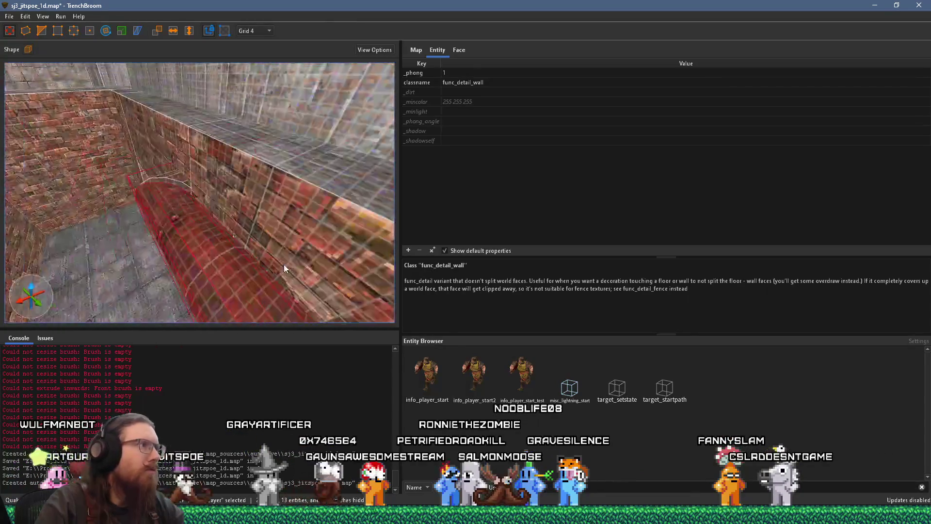
{"action": "scroll", "coordinate": [263, 265], "scroll_direction": "down", "scroll_amount": 5}
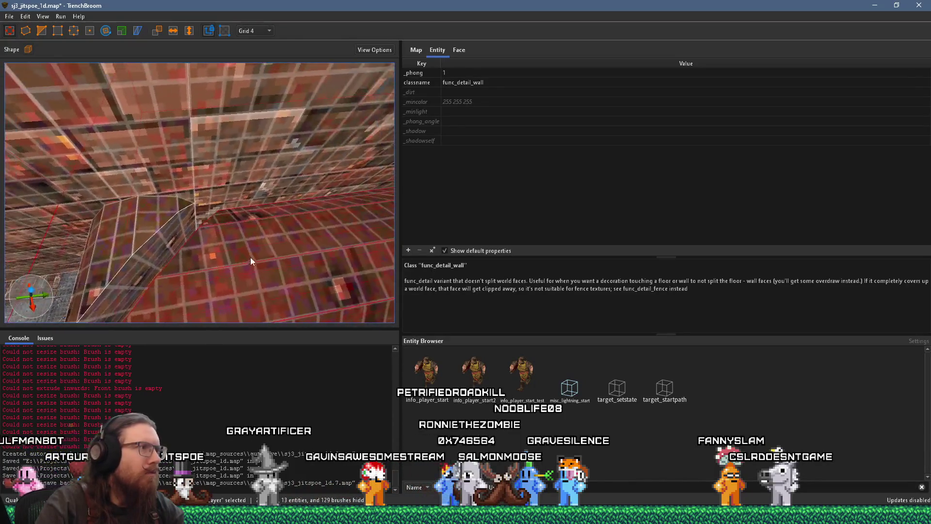
{"action": "scroll", "coordinate": [183, 188], "scroll_direction": "up", "scroll_amount": 5}
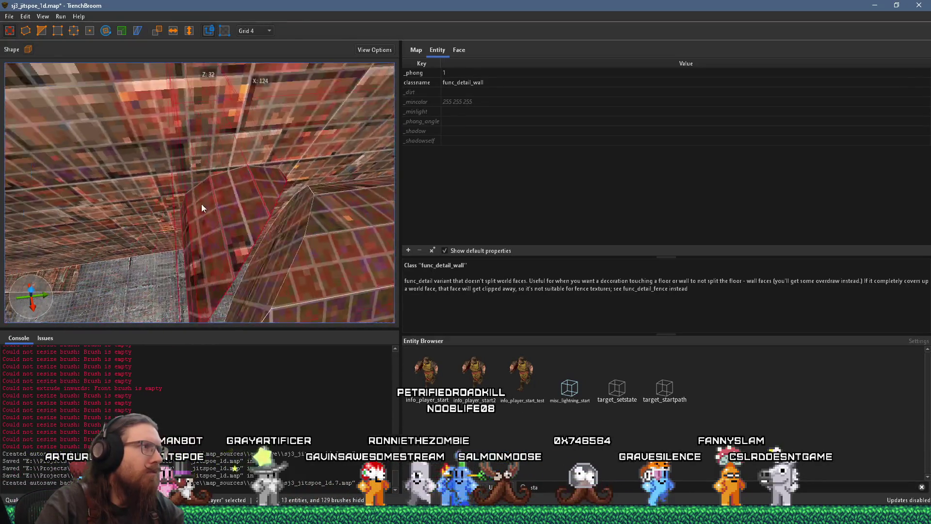
{"action": "scroll", "coordinate": [242, 237], "scroll_direction": "up", "scroll_amount": 5}
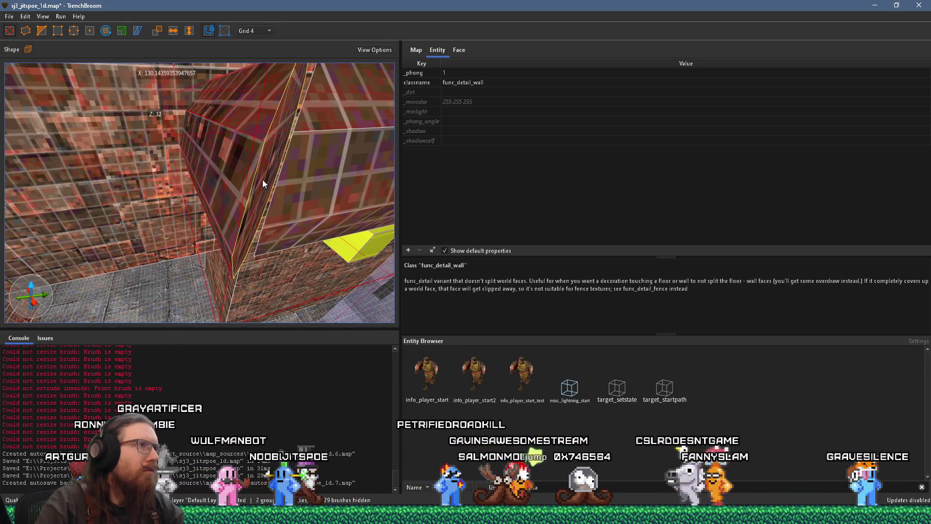
{"action": "scroll", "coordinate": [304, 173], "scroll_direction": "up", "scroll_amount": 5}
{"action": "scroll", "coordinate": [299, 182], "scroll_direction": "up", "scroll_amount": 5}
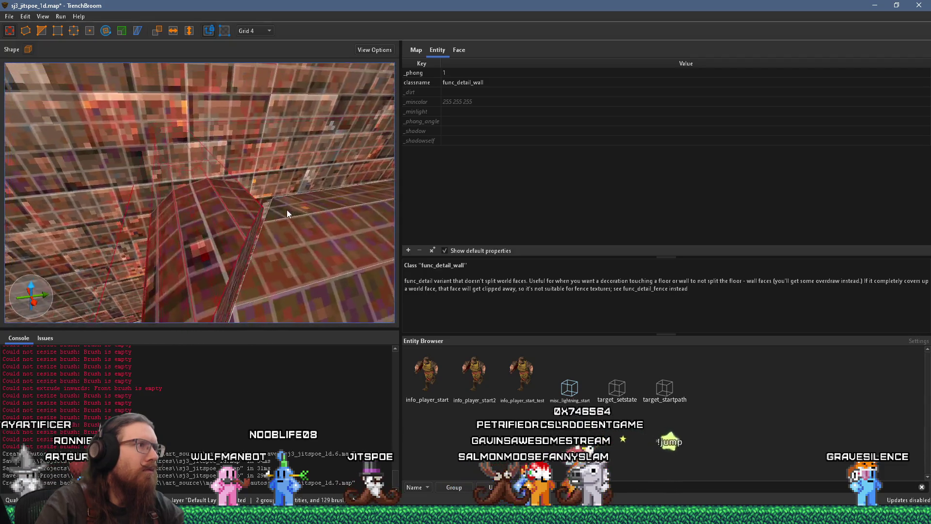
{"action": "scroll", "coordinate": [267, 265], "scroll_direction": "up", "scroll_amount": 2}
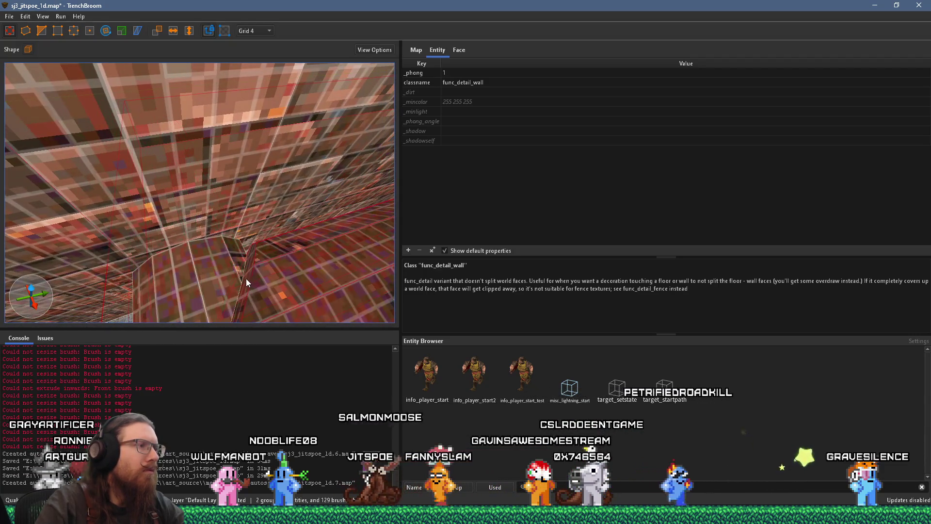
{"action": "scroll", "coordinate": [178, 291], "scroll_direction": "down", "scroll_amount": 5}
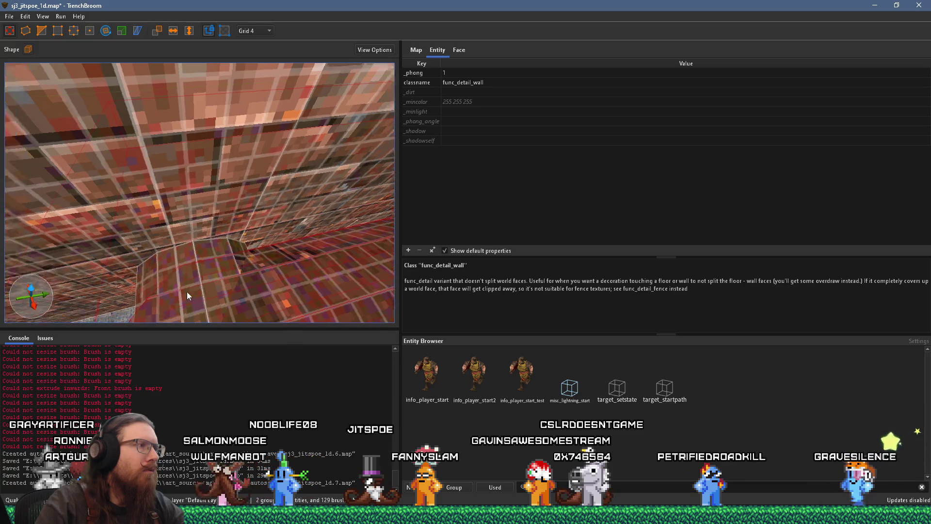
{"action": "scroll", "coordinate": [188, 259], "scroll_direction": "up", "scroll_amount": 2}
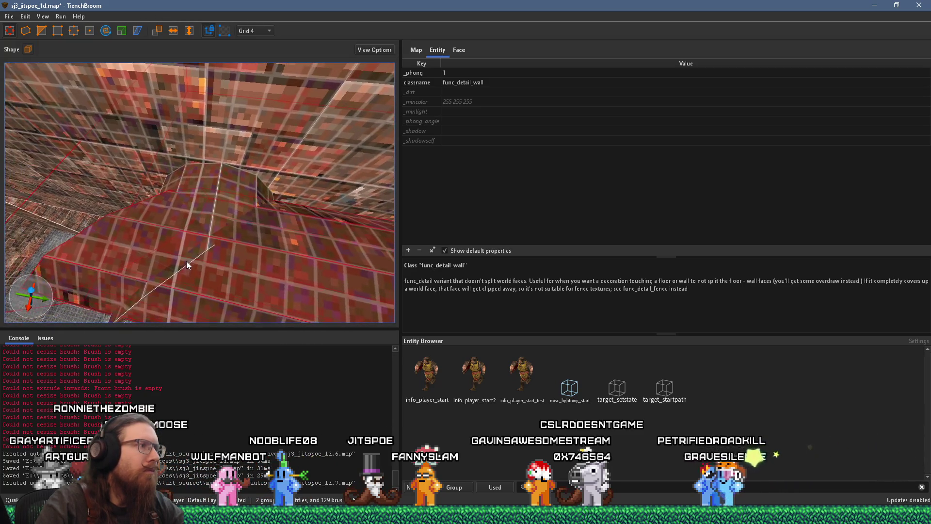
Pull the pipe's end vertices in to fit the wall corner, then reselect the pipe
{"action": "left_click", "coordinate": [44, 31]}
{"action": "scroll", "coordinate": [185, 245], "scroll_direction": "up", "scroll_amount": 3}
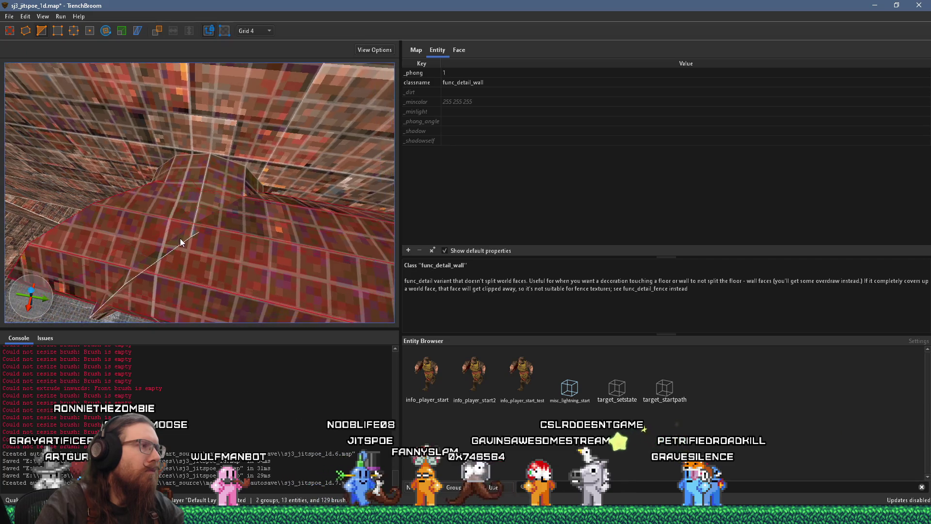
{"action": "mouse_move", "coordinate": [190, 234]}
{"action": "left_mouse_down"}
{"action": "mouse_move", "coordinate": [210, 234]}
{"action": "mouse_move", "coordinate": [197, 221]}
{"action": "left_mouse_up"}
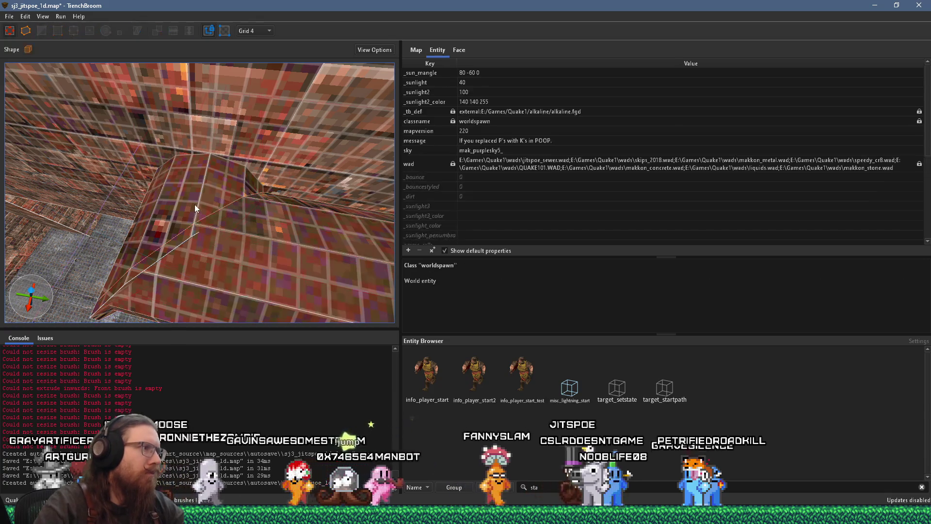
{"action": "left_click", "coordinate": [190, 222]}
{"action": "left_click", "coordinate": [170, 242], "text": "shift"}
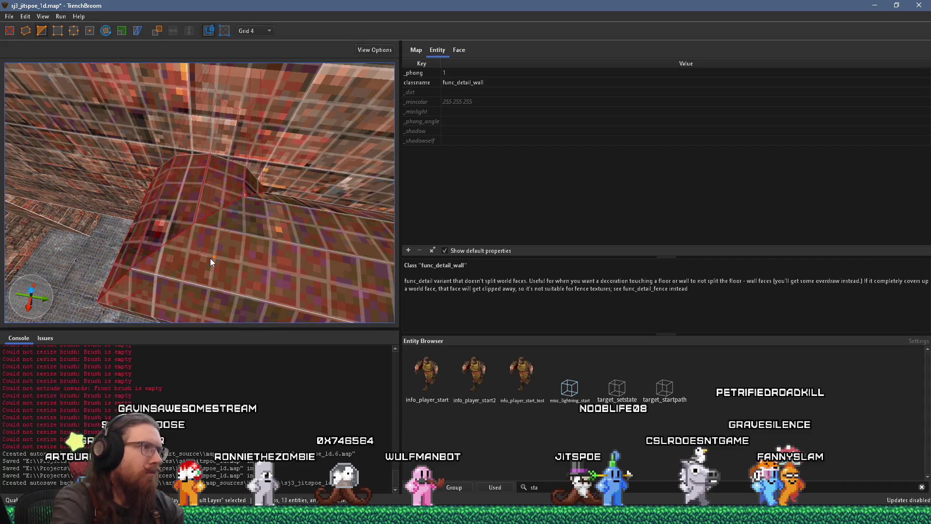
{"action": "key", "text": "Escape"}
{"action": "key", "text": "Escape"}
{"action": "left_click", "coordinate": [203, 235]}
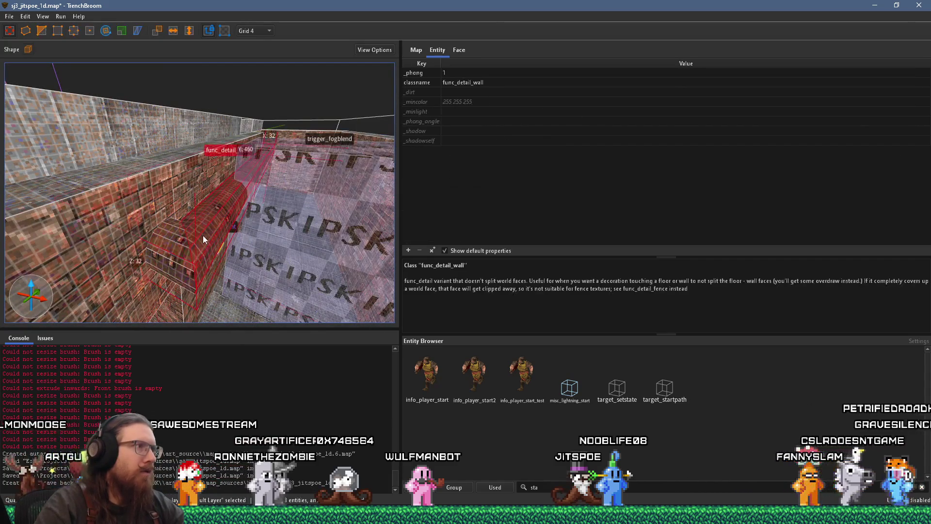
{"action": "mouse_move", "coordinate": [258, 223]}
{"action": "left_mouse_down"}
{"action": "mouse_move", "coordinate": [309, 245]}
{"action": "mouse_move", "coordinate": [243, 279]}
{"action": "mouse_move", "coordinate": [211, 274]}
{"action": "mouse_move", "coordinate": [212, 259]}
{"action": "mouse_move", "coordinate": [228, 255]}
{"action": "mouse_move", "coordinate": [199, 226]}
{"action": "left_mouse_up"}
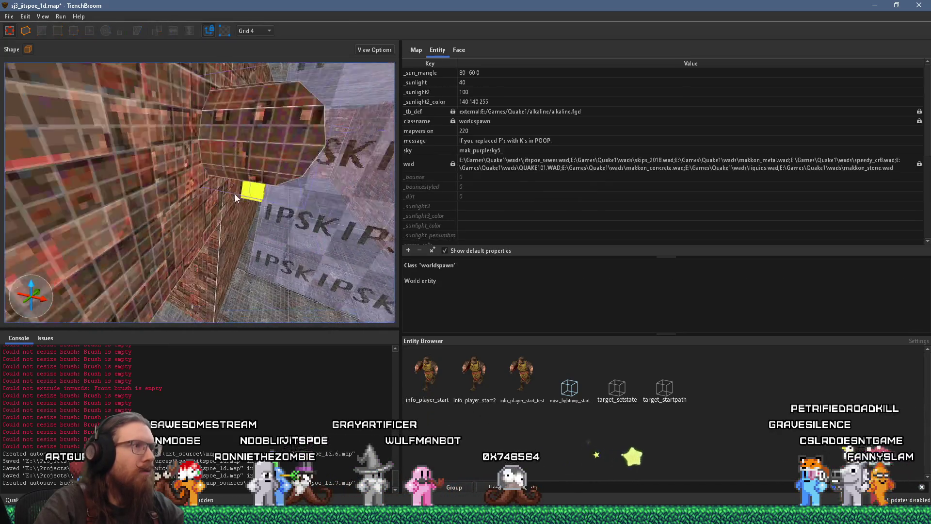
{"action": "key", "text": "Escape"}
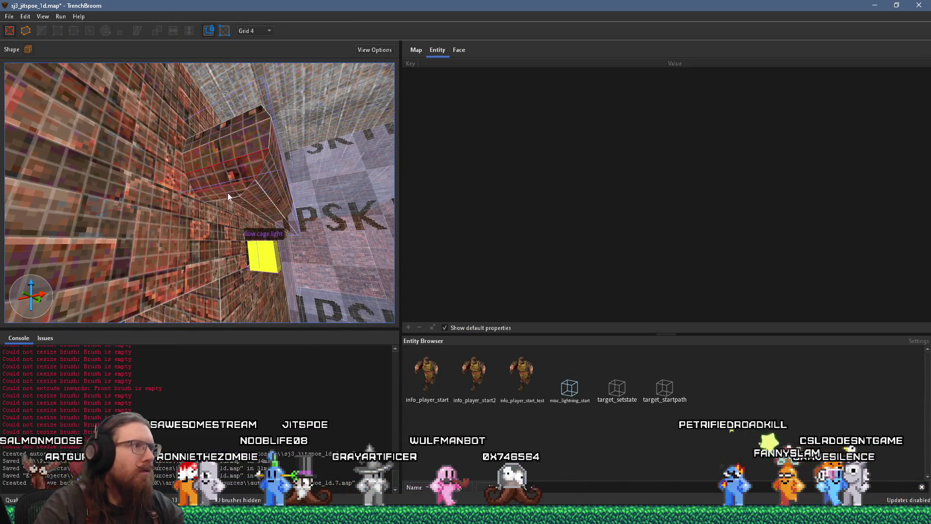
{"action": "mouse_move", "coordinate": [226, 130]}
{"action": "left_mouse_down"}
{"action": "mouse_move", "coordinate": [228, 248]}
{"action": "mouse_move", "coordinate": [210, 290]}
{"action": "mouse_move", "coordinate": [213, 213]}
{"action": "left_mouse_up"}
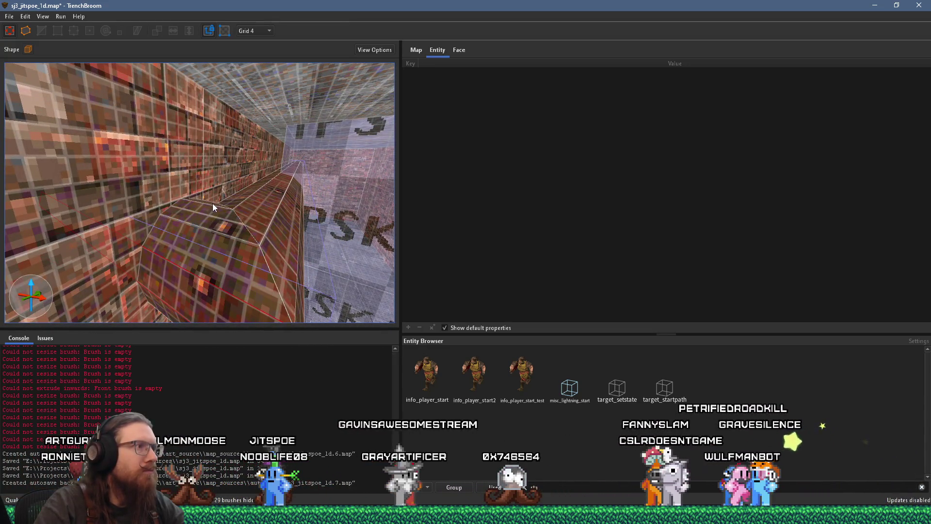
{"action": "mouse_move", "coordinate": [166, 175]}
{"action": "left_mouse_down"}
{"action": "mouse_move", "coordinate": [216, 156]}
{"action": "mouse_move", "coordinate": [167, 226]}
{"action": "mouse_move", "coordinate": [291, 233]}
{"action": "mouse_move", "coordinate": [246, 244]}
{"action": "mouse_move", "coordinate": [311, 225]}
{"action": "mouse_move", "coordinate": [287, 164]}
{"action": "mouse_move", "coordinate": [252, 150]}
{"action": "mouse_move", "coordinate": [246, 167]}
{"action": "left_mouse_up"}
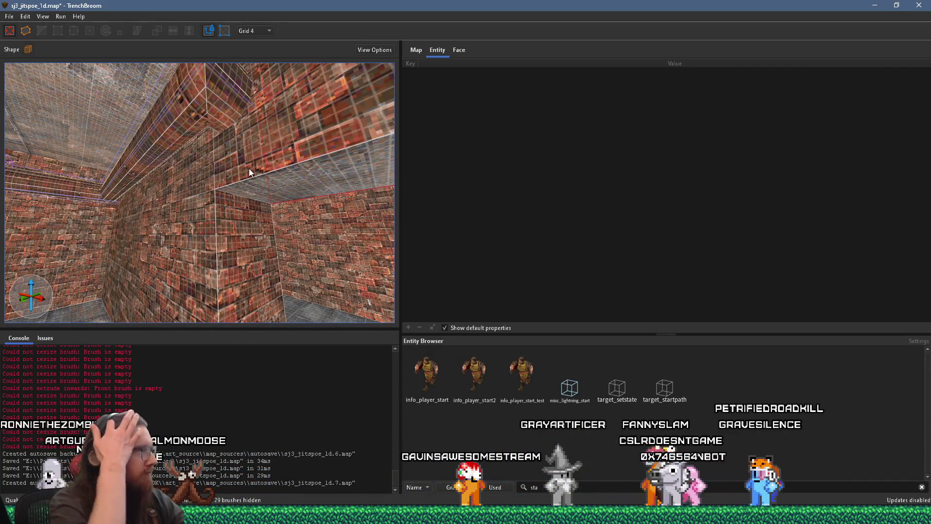
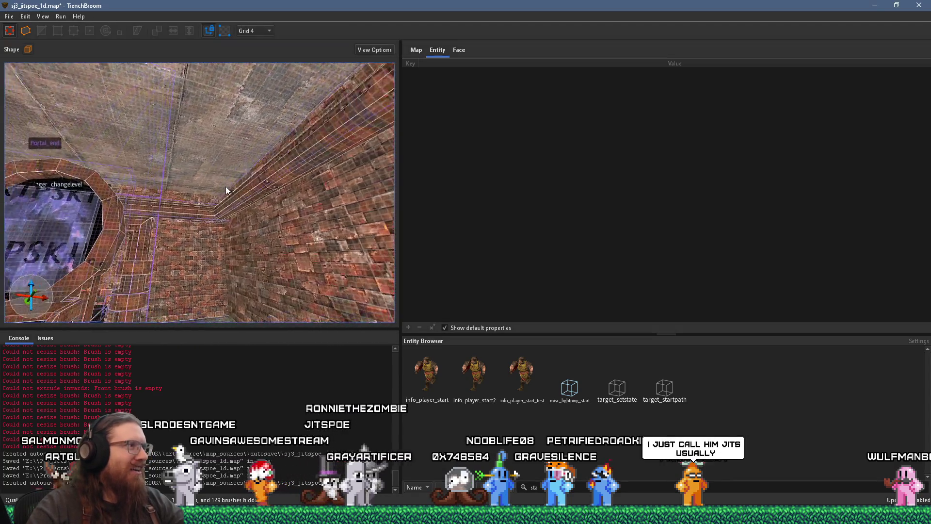
Fly into the brick corridor and save the sj3_jitspoe_1d map
{"action": "mouse_move", "coordinate": [226, 187]}
{"action": "left_mouse_down"}
{"action": "mouse_move", "coordinate": [211, 240]}
{"action": "mouse_move", "coordinate": [209, 202]}
{"action": "mouse_move", "coordinate": [199, 203]}
{"action": "mouse_move", "coordinate": [229, 218]}
{"action": "mouse_move", "coordinate": [234, 262]}
{"action": "mouse_move", "coordinate": [205, 275]}
{"action": "mouse_move", "coordinate": [255, 263]}
{"action": "mouse_move", "coordinate": [374, 281]}
{"action": "mouse_move", "coordinate": [108, 283]}
{"action": "mouse_move", "coordinate": [189, 262]}
{"action": "mouse_move", "coordinate": [183, 256]}
{"action": "mouse_move", "coordinate": [216, 286]}
{"action": "mouse_move", "coordinate": [178, 291]}
{"action": "mouse_move", "coordinate": [140, 250]}
{"action": "mouse_move", "coordinate": [243, 238]}
{"action": "mouse_move", "coordinate": [162, 226]}
{"action": "mouse_move", "coordinate": [349, 263]}
{"action": "mouse_move", "coordinate": [267, 207]}
{"action": "mouse_move", "coordinate": [213, 198]}
{"action": "mouse_move", "coordinate": [92, 204]}
{"action": "mouse_move", "coordinate": [156, 207]}
{"action": "mouse_move", "coordinate": [150, 232]}
{"action": "mouse_move", "coordinate": [155, 217]}
{"action": "mouse_move", "coordinate": [135, 211]}
{"action": "left_mouse_up"}
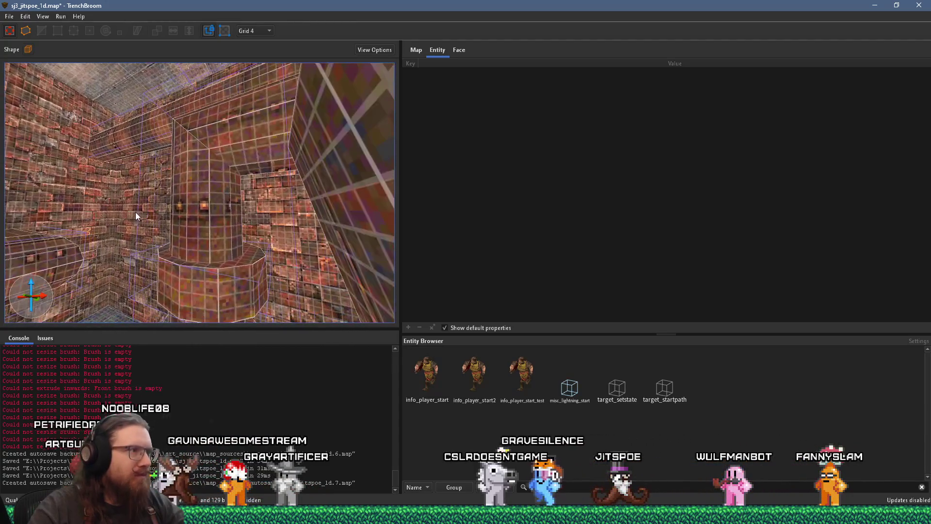
{"action": "mouse_move", "coordinate": [237, 232]}
{"action": "left_mouse_down"}
{"action": "mouse_move", "coordinate": [216, 243]}
{"action": "mouse_move", "coordinate": [166, 233]}
{"action": "mouse_move", "coordinate": [131, 246]}
{"action": "mouse_move", "coordinate": [222, 249]}
{"action": "mouse_move", "coordinate": [290, 293]}
{"action": "mouse_move", "coordinate": [200, 221]}
{"action": "mouse_move", "coordinate": [210, 265]}
{"action": "left_mouse_up"}
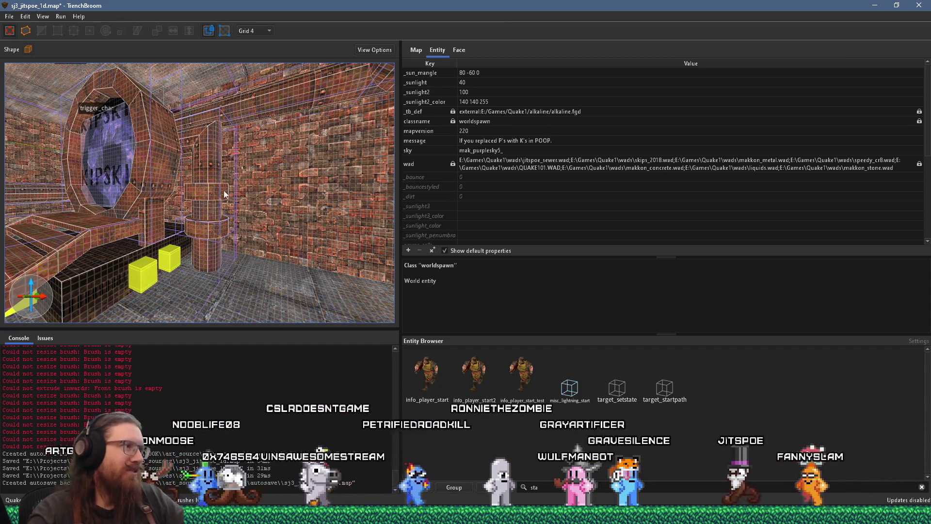
{"action": "scroll", "coordinate": [244, 182], "scroll_direction": "down", "scroll_amount": 5}
{"action": "scroll", "coordinate": [305, 182], "scroll_direction": "up", "scroll_amount": 8}
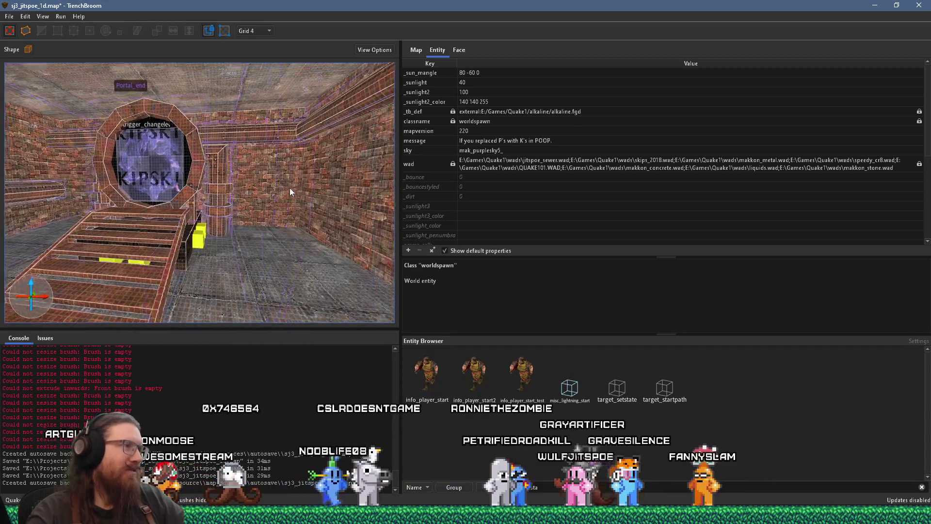
{"action": "mouse_move", "coordinate": [255, 199]}
{"action": "left_mouse_down"}
{"action": "mouse_move", "coordinate": [102, 194]}
{"action": "mouse_move", "coordinate": [47, 208]}
{"action": "mouse_move", "coordinate": [124, 155]}
{"action": "mouse_move", "coordinate": [130, 170]}
{"action": "mouse_move", "coordinate": [37, 199]}
{"action": "mouse_move", "coordinate": [129, 196]}
{"action": "mouse_move", "coordinate": [101, 226]}
{"action": "mouse_move", "coordinate": [55, 226]}
{"action": "mouse_move", "coordinate": [43, 193]}
{"action": "mouse_move", "coordinate": [109, 180]}
{"action": "mouse_move", "coordinate": [147, 185]}
{"action": "mouse_move", "coordinate": [162, 205]}
{"action": "mouse_move", "coordinate": [136, 212]}
{"action": "mouse_move", "coordinate": [248, 201]}
{"action": "left_mouse_up"}
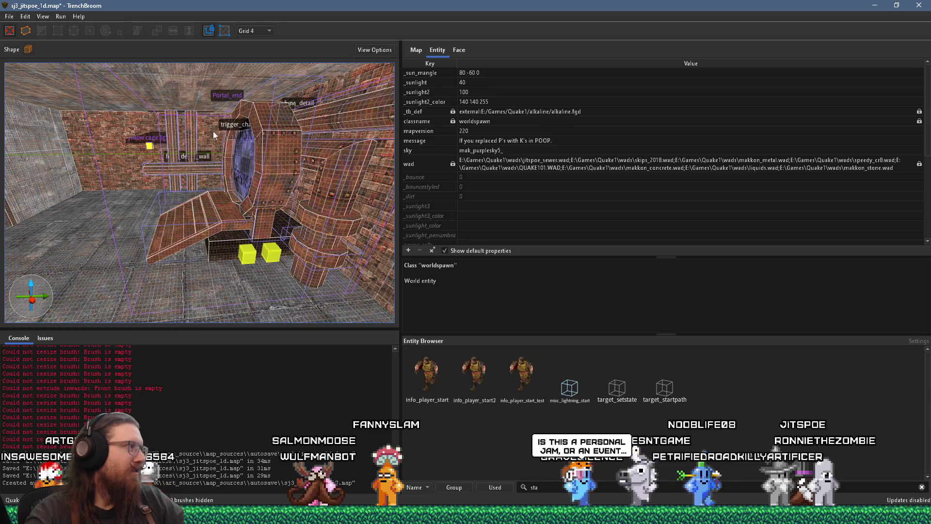
{"action": "left_click", "coordinate": [9, 17]}
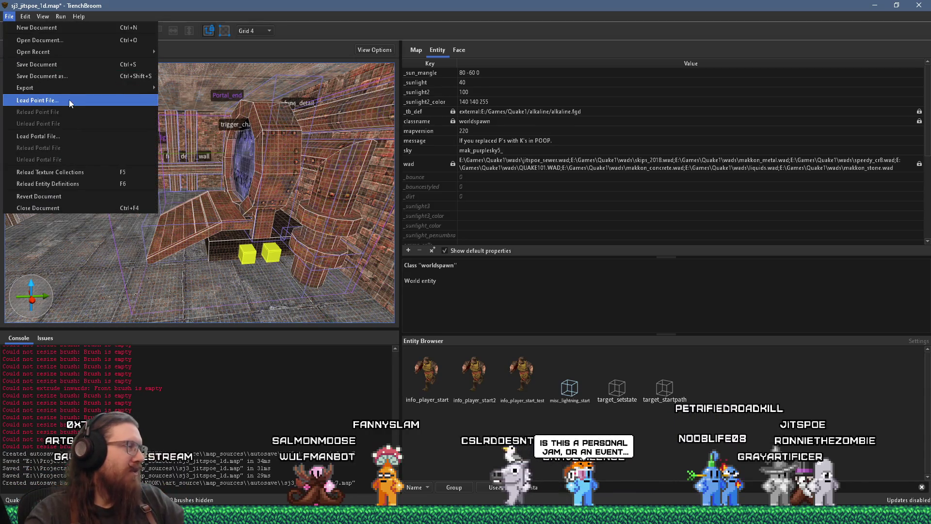
{"action": "left_click", "coordinate": [67, 65]}
Turn toward the cage-light wall and select the func_detail_wall pipe brush
{"action": "scroll", "coordinate": [121, 140], "scroll_direction": "down", "scroll_amount": 3}
{"action": "mouse_move", "coordinate": [121, 141]}
{"action": "left_mouse_down"}
{"action": "mouse_move", "coordinate": [92, 144]}
{"action": "mouse_move", "coordinate": [190, 137]}
{"action": "mouse_move", "coordinate": [217, 162]}
{"action": "mouse_move", "coordinate": [207, 153]}
{"action": "mouse_move", "coordinate": [234, 153]}
{"action": "mouse_move", "coordinate": [153, 189]}
{"action": "mouse_move", "coordinate": [194, 169]}
{"action": "mouse_move", "coordinate": [339, 201]}
{"action": "mouse_move", "coordinate": [196, 186]}
{"action": "mouse_move", "coordinate": [209, 179]}
{"action": "mouse_move", "coordinate": [320, 261]}
{"action": "mouse_move", "coordinate": [241, 234]}
{"action": "left_mouse_up"}
{"action": "left_click", "coordinate": [219, 188]}
Set the grid size to 8 and move the pipe brush toward the camera
{"action": "mouse_move", "coordinate": [219, 188]}
{"action": "left_mouse_down"}
{"action": "mouse_move", "coordinate": [319, 235]}
{"action": "mouse_move", "coordinate": [315, 243]}
{"action": "mouse_move", "coordinate": [292, 220]}
{"action": "left_mouse_up"}
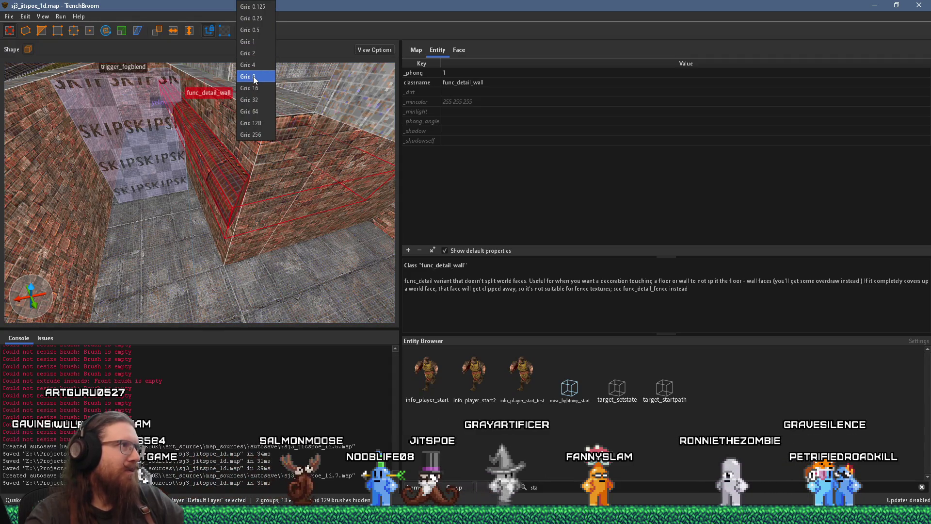
{"action": "left_click", "coordinate": [253, 76]}
{"action": "left_click_drag", "start_coordinate": [253, 80], "coordinate": [231, 119]}
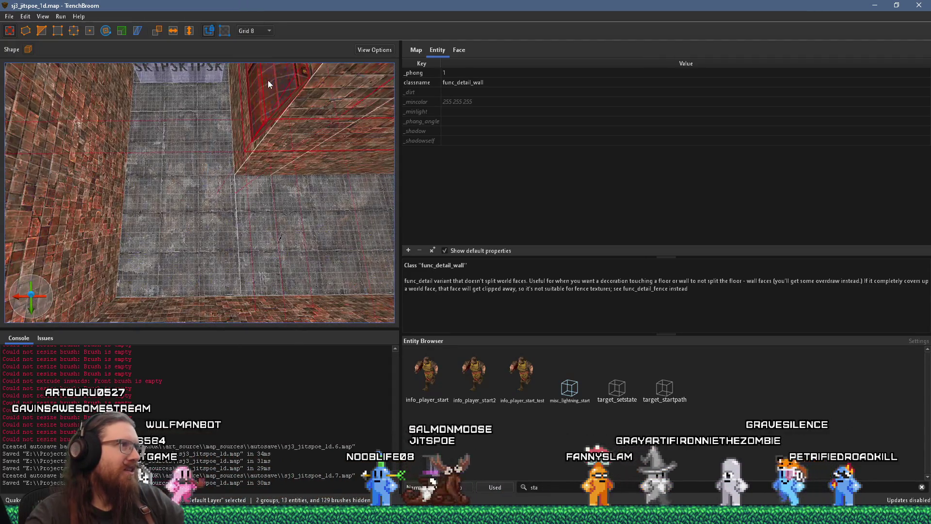
{"action": "left_click_drag", "start_coordinate": [268, 84], "coordinate": [348, 240]}
Rotate the pipe brush 90 degrees so it lies flat along the wall
{"action": "left_click", "coordinate": [106, 31]}
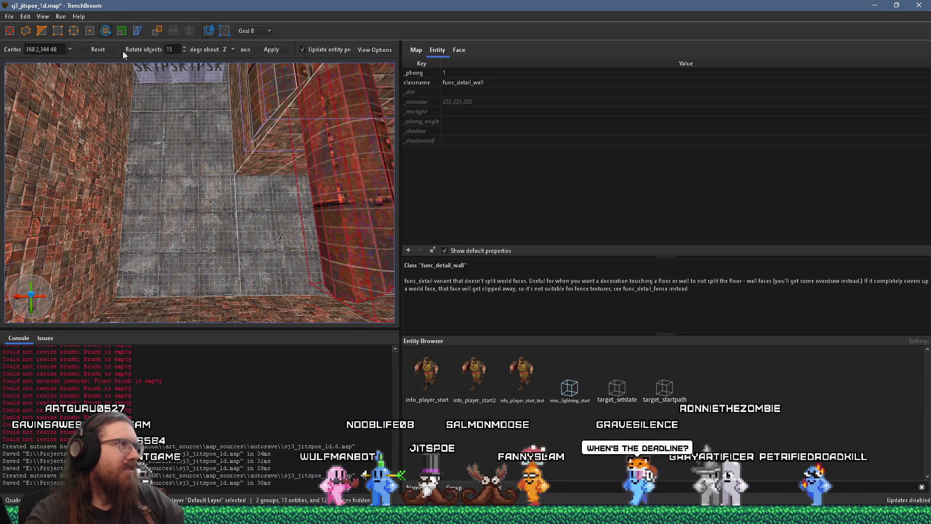
{"action": "left_click_drag", "start_coordinate": [269, 112], "coordinate": [277, 109]}
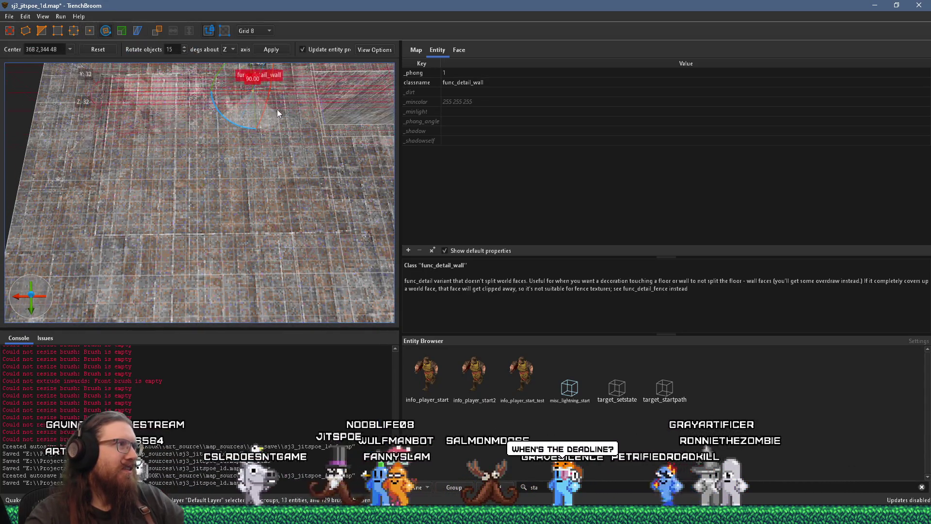
{"action": "key", "text": "Escape"}
{"action": "mouse_move", "coordinate": [294, 190]}
{"action": "left_mouse_down"}
{"action": "mouse_move", "coordinate": [245, 132]}
{"action": "mouse_move", "coordinate": [227, 185]}
{"action": "mouse_move", "coordinate": [213, 184]}
{"action": "mouse_move", "coordinate": [350, 194]}
{"action": "mouse_move", "coordinate": [322, 193]}
{"action": "left_mouse_up"}
{"action": "mouse_move", "coordinate": [97, 151]}
{"action": "left_mouse_down"}
{"action": "mouse_move", "coordinate": [138, 159]}
{"action": "mouse_move", "coordinate": [113, 161]}
{"action": "mouse_move", "coordinate": [208, 144]}
{"action": "mouse_move", "coordinate": [267, 107]}
{"action": "mouse_move", "coordinate": [120, 115]}
{"action": "mouse_move", "coordinate": [189, 125]}
{"action": "mouse_move", "coordinate": [217, 157]}
{"action": "mouse_move", "coordinate": [231, 146]}
{"action": "mouse_move", "coordinate": [250, 168]}
{"action": "mouse_move", "coordinate": [229, 135]}
{"action": "mouse_move", "coordinate": [205, 129]}
{"action": "mouse_move", "coordinate": [185, 74]}
{"action": "mouse_move", "coordinate": [163, 113]}
{"action": "mouse_move", "coordinate": [219, 104]}
{"action": "left_mouse_up"}
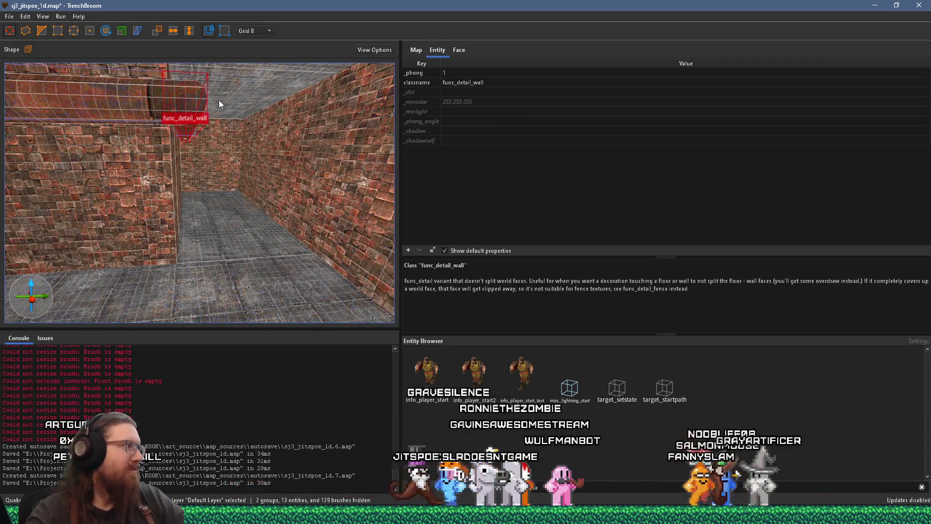
Deselect the pipe and select the ledge detail brush near the cage-light wall
{"action": "key", "text": "Escape"}
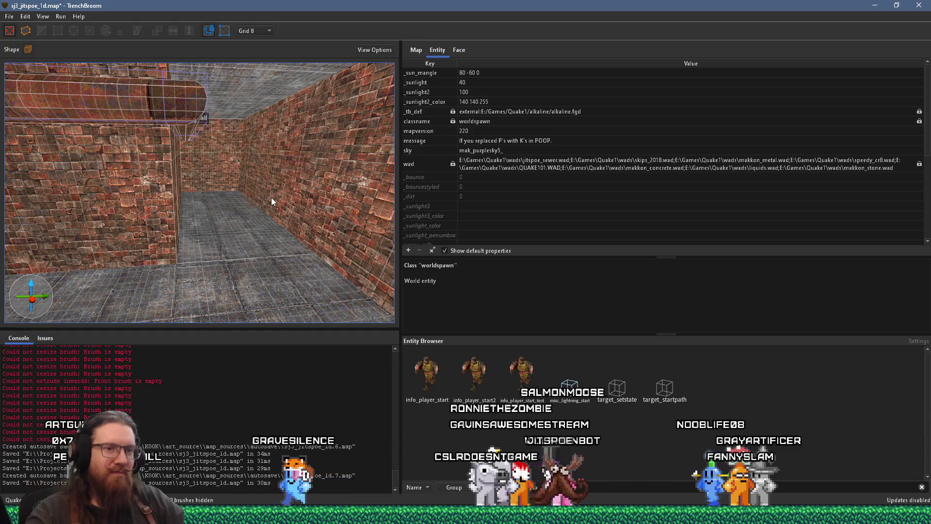
{"action": "mouse_move", "coordinate": [147, 190]}
{"action": "left_mouse_down"}
{"action": "mouse_move", "coordinate": [258, 193]}
{"action": "mouse_move", "coordinate": [237, 156]}
{"action": "mouse_move", "coordinate": [348, 177]}
{"action": "mouse_move", "coordinate": [306, 204]}
{"action": "mouse_move", "coordinate": [253, 215]}
{"action": "left_mouse_up"}
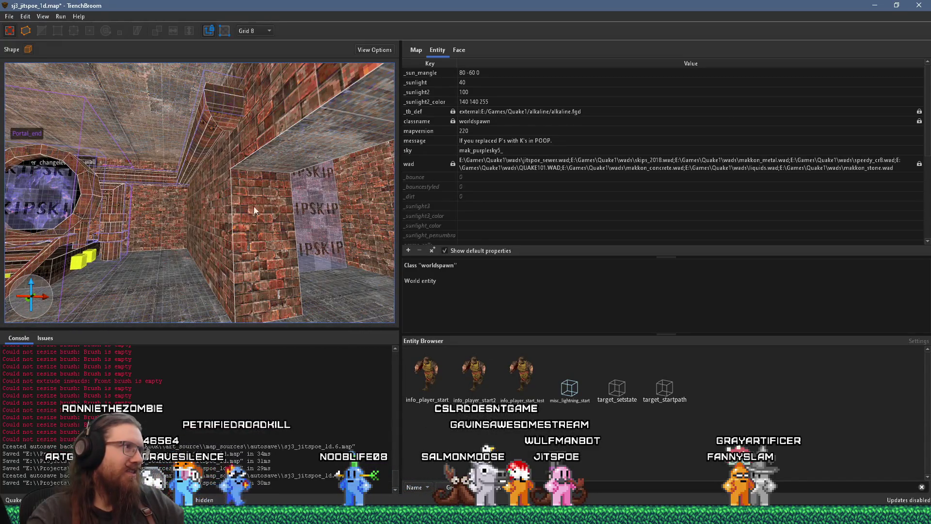
{"action": "mouse_move", "coordinate": [211, 136]}
{"action": "left_mouse_down"}
{"action": "mouse_move", "coordinate": [316, 159]}
{"action": "mouse_move", "coordinate": [263, 134]}
{"action": "mouse_move", "coordinate": [250, 101]}
{"action": "mouse_move", "coordinate": [266, 156]}
{"action": "mouse_move", "coordinate": [251, 131]}
{"action": "left_mouse_up"}
{"action": "left_click", "coordinate": [250, 89]}
{"action": "mouse_move", "coordinate": [296, 166]}
{"action": "left_mouse_down"}
{"action": "mouse_move", "coordinate": [141, 133]}
{"action": "mouse_move", "coordinate": [159, 118]}
{"action": "mouse_move", "coordinate": [263, 117]}
{"action": "mouse_move", "coordinate": [294, 125]}
{"action": "mouse_move", "coordinate": [310, 147]}
{"action": "mouse_move", "coordinate": [202, 284]}
{"action": "mouse_move", "coordinate": [164, 272]}
{"action": "left_mouse_up"}
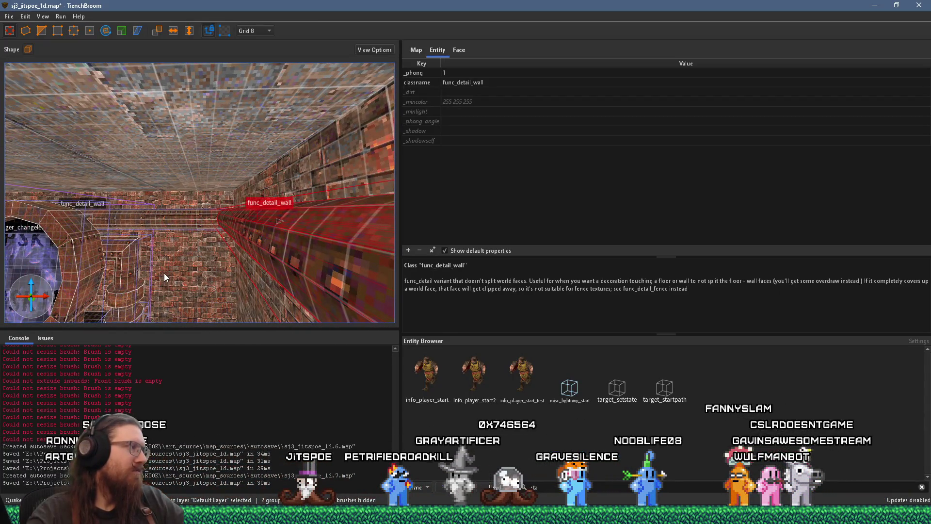
Select the SKIP-textured trigger_fogblend brush beside the brick pillar
{"action": "key", "text": "Escape"}
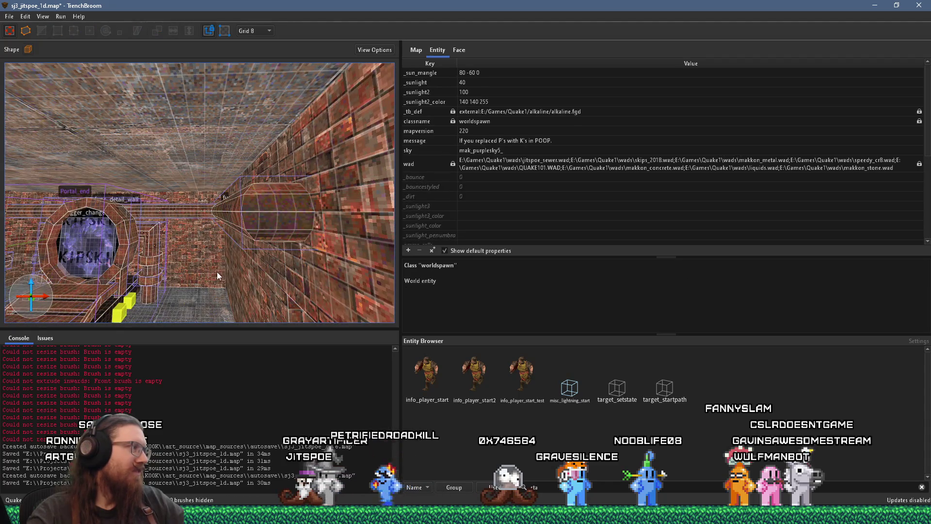
{"action": "mouse_move", "coordinate": [244, 265]}
{"action": "left_mouse_down"}
{"action": "mouse_move", "coordinate": [144, 196]}
{"action": "mouse_move", "coordinate": [146, 238]}
{"action": "mouse_move", "coordinate": [121, 249]}
{"action": "left_mouse_up"}
{"action": "mouse_move", "coordinate": [250, 230]}
{"action": "left_mouse_down"}
{"action": "mouse_move", "coordinate": [249, 200]}
{"action": "mouse_move", "coordinate": [266, 159]}
{"action": "mouse_move", "coordinate": [119, 132]}
{"action": "mouse_move", "coordinate": [261, 214]}
{"action": "mouse_move", "coordinate": [121, 205]}
{"action": "mouse_move", "coordinate": [227, 219]}
{"action": "mouse_move", "coordinate": [276, 244]}
{"action": "mouse_move", "coordinate": [262, 241]}
{"action": "mouse_move", "coordinate": [214, 290]}
{"action": "mouse_move", "coordinate": [108, 285]}
{"action": "mouse_move", "coordinate": [115, 235]}
{"action": "mouse_move", "coordinate": [172, 228]}
{"action": "mouse_move", "coordinate": [160, 291]}
{"action": "mouse_move", "coordinate": [178, 313]}
{"action": "mouse_move", "coordinate": [193, 281]}
{"action": "left_mouse_up"}
{"action": "left_click", "coordinate": [112, 224]}
Set the fog trigger's fog_density2 to .02
{"action": "key", "text": "w"}
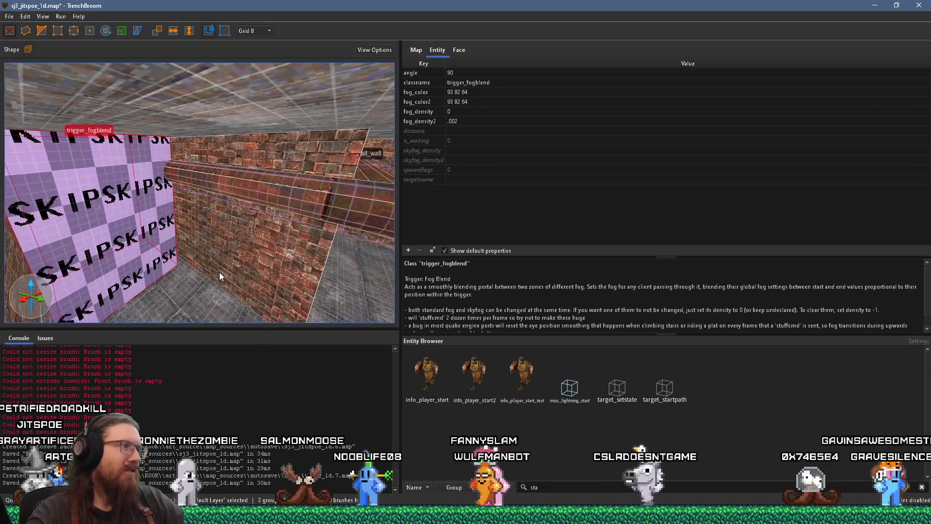
{"action": "key", "text": "a"}
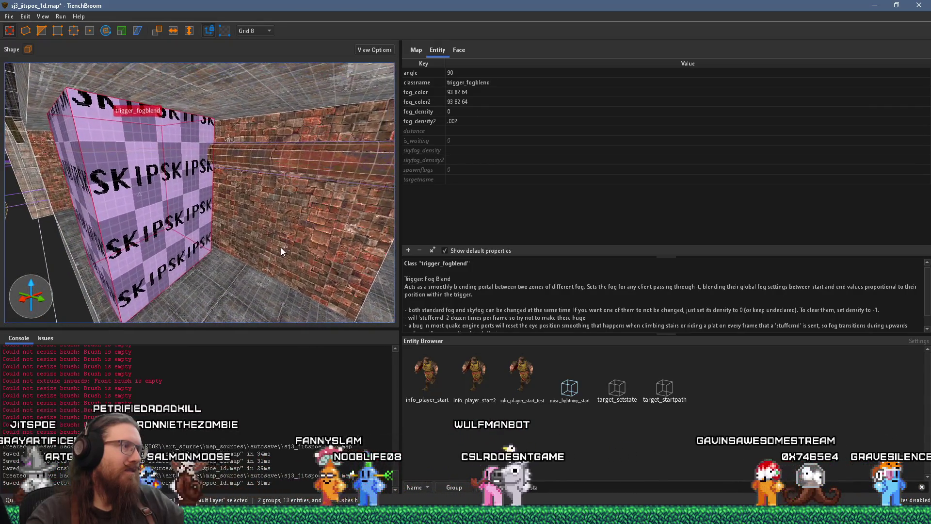
{"action": "key", "text": "d"}
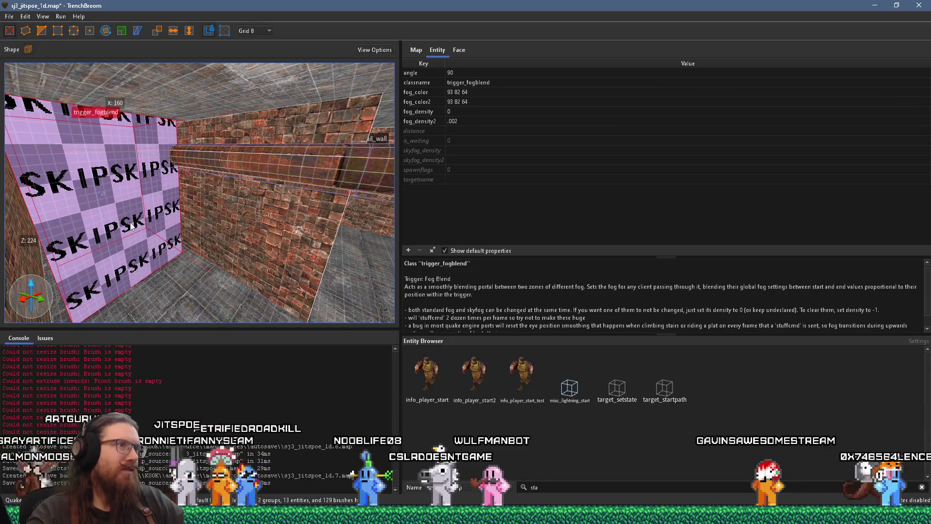
{"action": "left_click", "coordinate": [463, 125]}
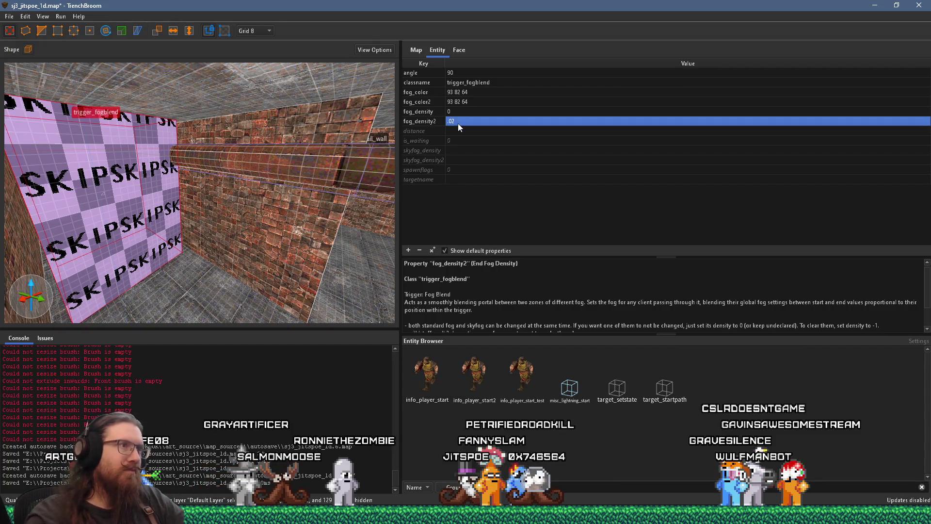
Darken both fog_color and fog_color2 to 61 54 42
{"action": "left_click", "coordinate": [435, 92]}
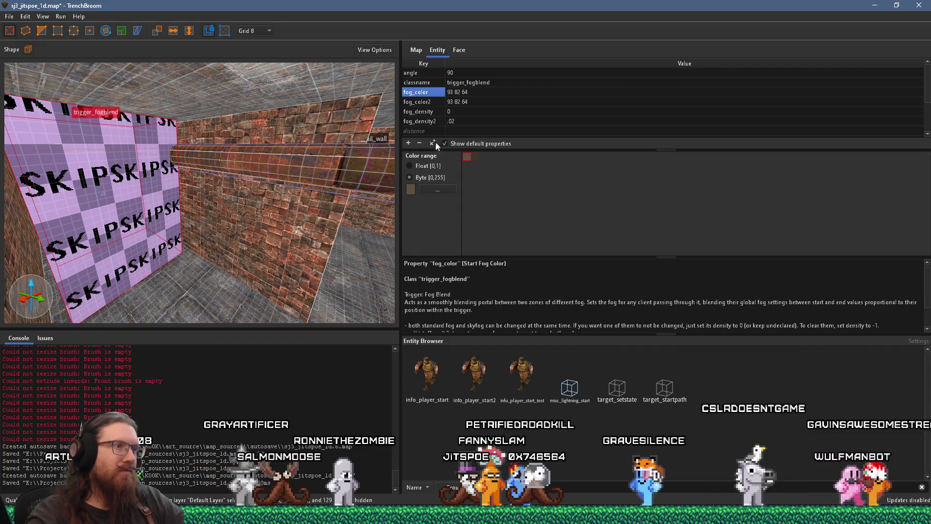
{"action": "left_click", "coordinate": [474, 157]}
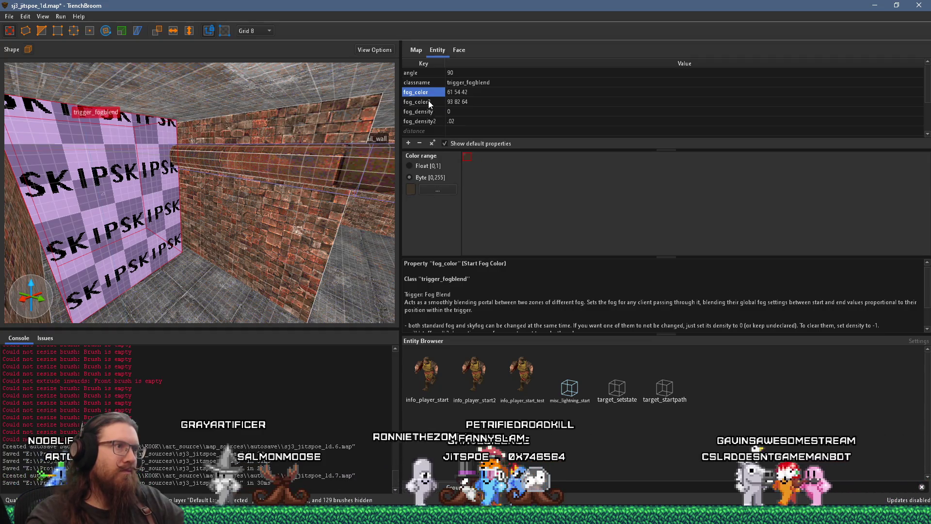
{"action": "left_click", "coordinate": [428, 102]}
{"action": "left_click", "coordinate": [476, 156]}
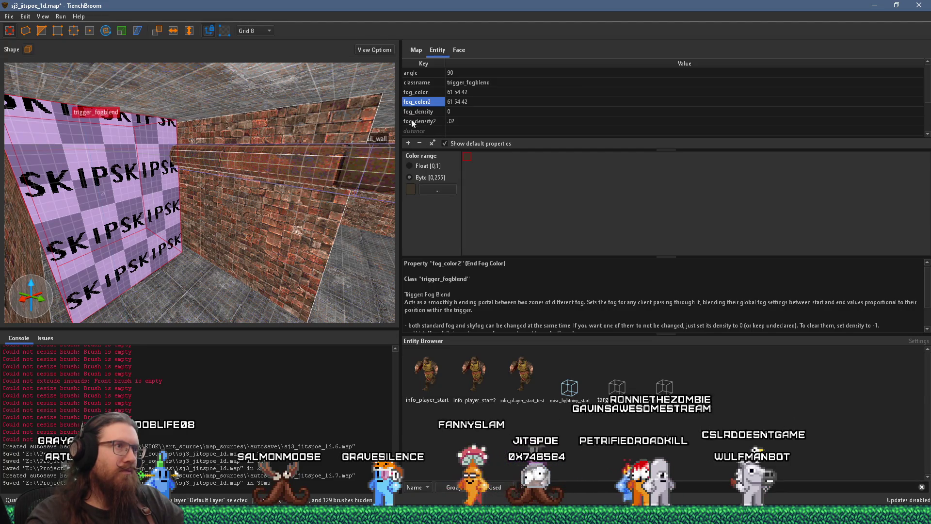
{"action": "scroll", "coordinate": [443, 115], "scroll_direction": "down", "scroll_amount": 1}
{"action": "key", "text": "w"}
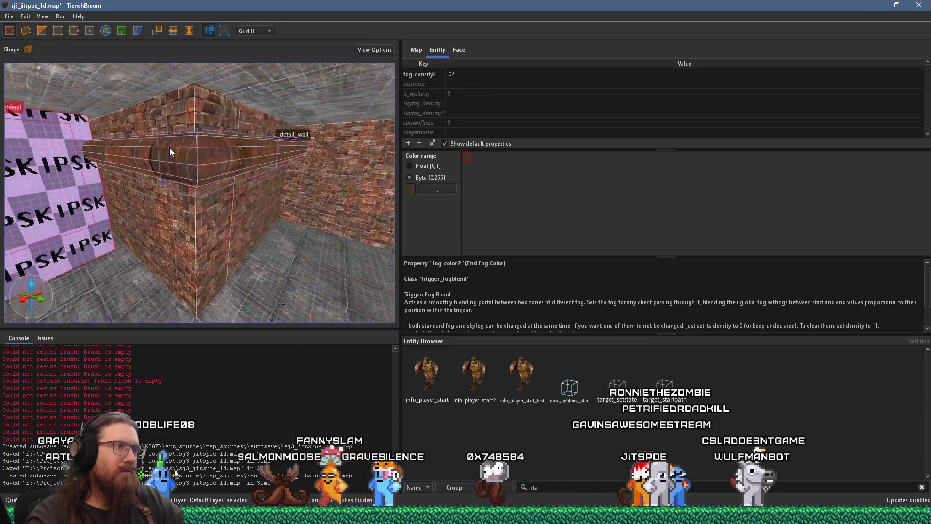
{"action": "mouse_move", "coordinate": [203, 112]}
{"action": "left_mouse_down"}
{"action": "mouse_move", "coordinate": [336, 175]}
{"action": "mouse_move", "coordinate": [222, 240]}
{"action": "mouse_move", "coordinate": [185, 277]}
{"action": "mouse_move", "coordinate": [178, 254]}
{"action": "mouse_move", "coordinate": [97, 203]}
{"action": "mouse_move", "coordinate": [220, 183]}
{"action": "mouse_move", "coordinate": [282, 194]}
{"action": "mouse_move", "coordinate": [205, 217]}
{"action": "mouse_move", "coordinate": [175, 255]}
{"action": "mouse_move", "coordinate": [72, 162]}
{"action": "mouse_move", "coordinate": [142, 187]}
{"action": "left_mouse_up"}
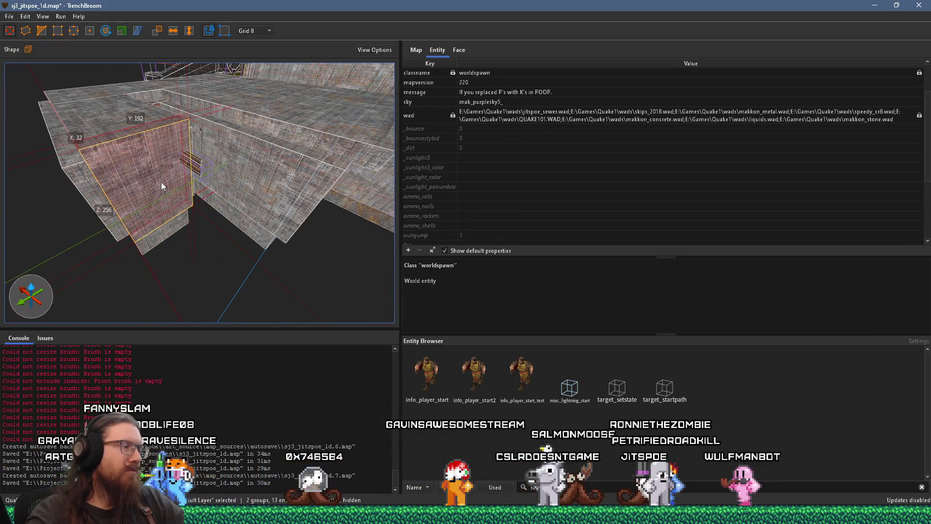
Set the grid size to 64
{"action": "left_click", "coordinate": [265, 30]}
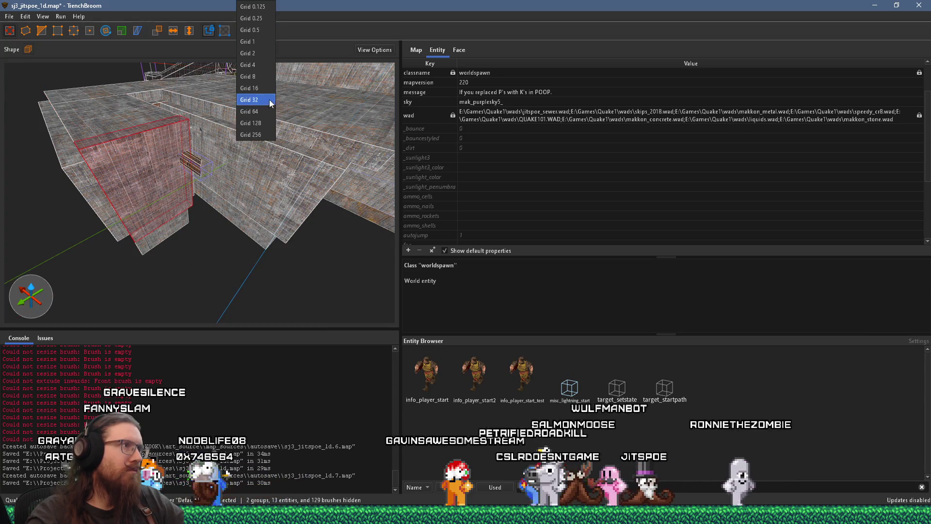
{"action": "left_click", "coordinate": [267, 111]}
{"action": "mouse_move", "coordinate": [266, 112]}
{"action": "left_mouse_down"}
{"action": "mouse_move", "coordinate": [225, 159]}
{"action": "mouse_move", "coordinate": [239, 92]}
{"action": "mouse_move", "coordinate": [214, 216]}
{"action": "mouse_move", "coordinate": [291, 357]}
{"action": "left_mouse_up"}
{"action": "scroll", "coordinate": [255, 269], "scroll_direction": "down", "scroll_amount": 3}
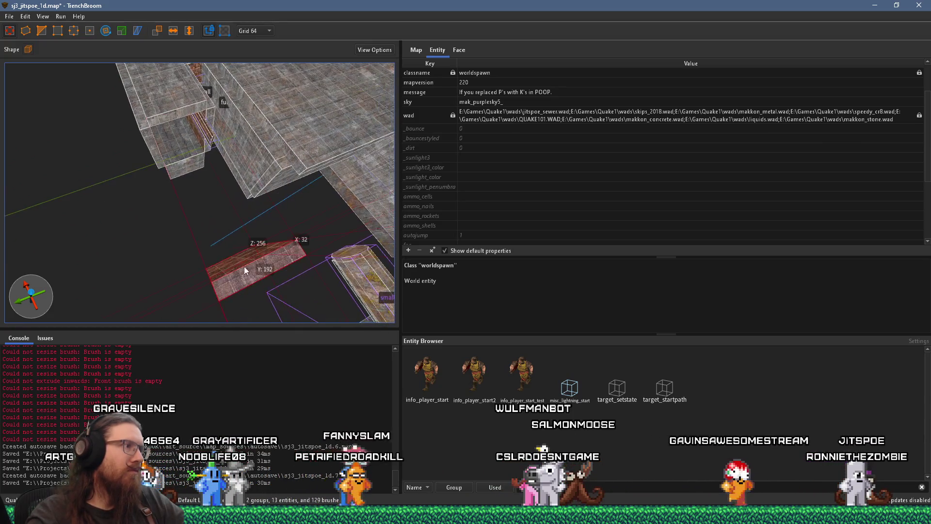
Stretch the small brush beside the ledges into a 32 by 192 by 256 strip
{"action": "left_click", "coordinate": [182, 165]}
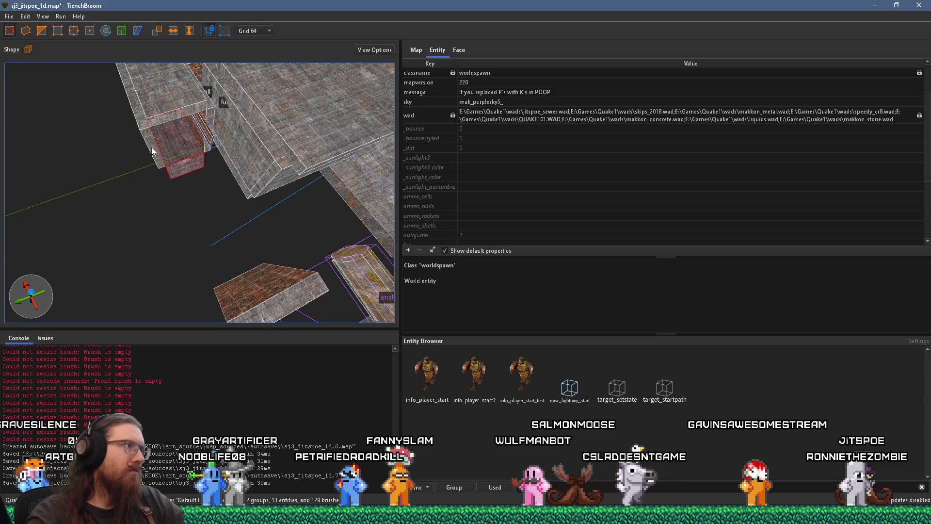
{"action": "mouse_move", "coordinate": [208, 94]}
{"action": "left_mouse_down"}
{"action": "mouse_move", "coordinate": [241, 192]}
{"action": "mouse_move", "coordinate": [304, 287]}
{"action": "left_mouse_up"}
{"action": "scroll", "coordinate": [297, 283], "scroll_direction": "up", "scroll_amount": 3}
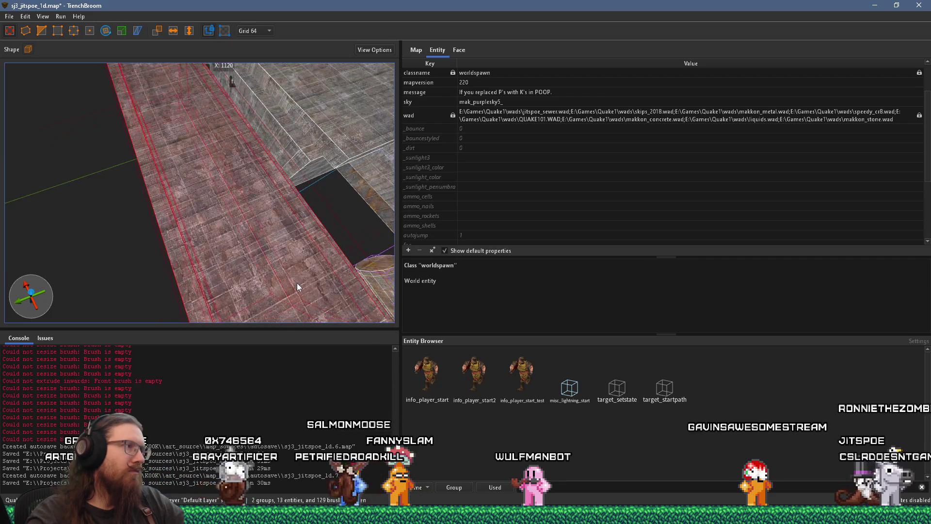
{"action": "scroll", "coordinate": [296, 283], "scroll_direction": "down", "scroll_amount": 5}
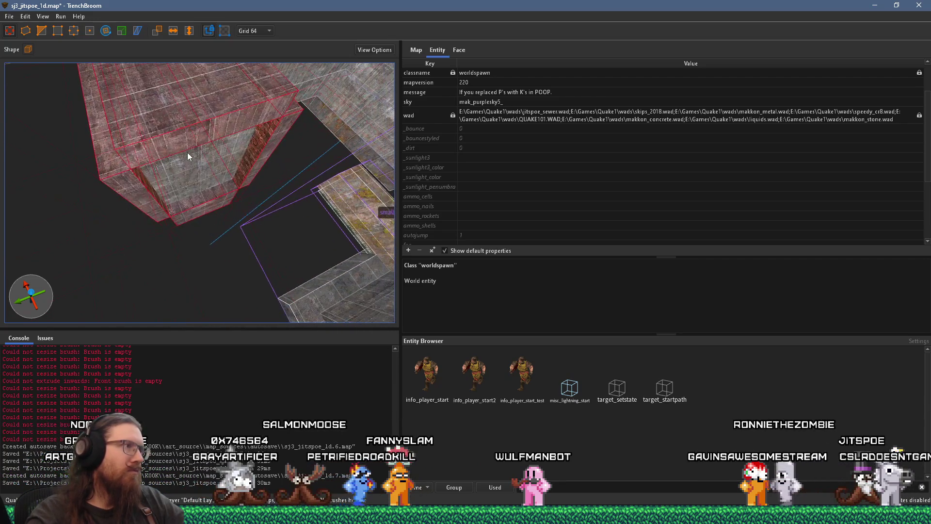
{"action": "mouse_move", "coordinate": [191, 150]}
{"action": "left_mouse_down"}
{"action": "mouse_move", "coordinate": [212, 208]}
{"action": "mouse_move", "coordinate": [196, 231]}
{"action": "left_mouse_up"}
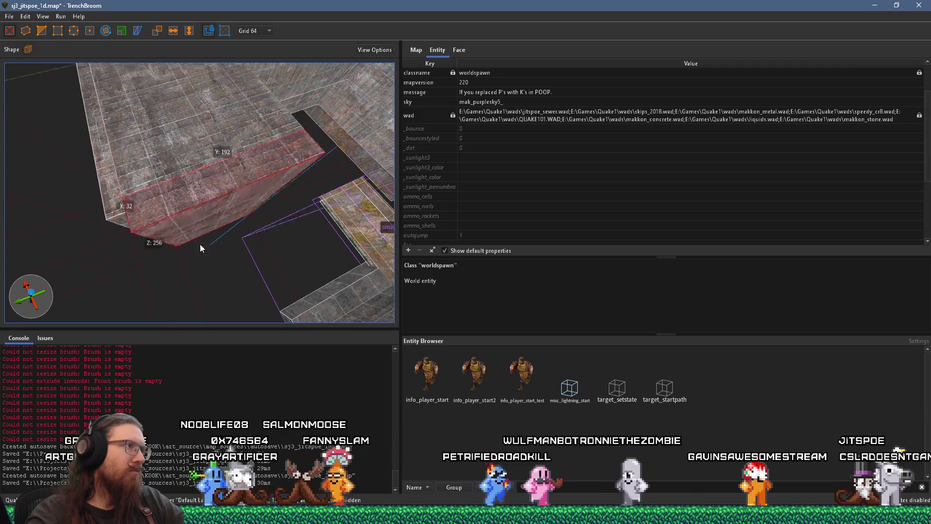
{"action": "scroll", "coordinate": [193, 234], "scroll_direction": "up", "scroll_amount": 5}
{"action": "left_click", "coordinate": [184, 115]}
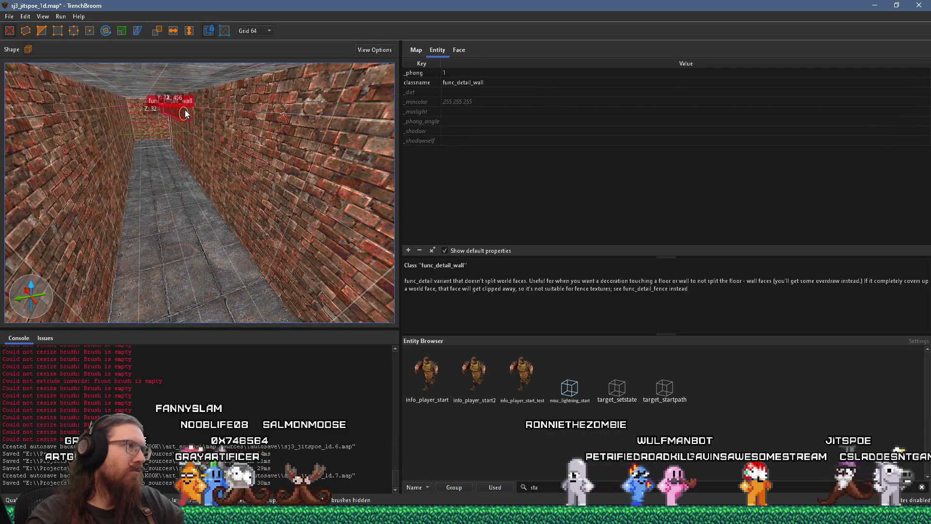
{"action": "scroll", "coordinate": [221, 133], "scroll_direction": "up", "scroll_amount": 6}
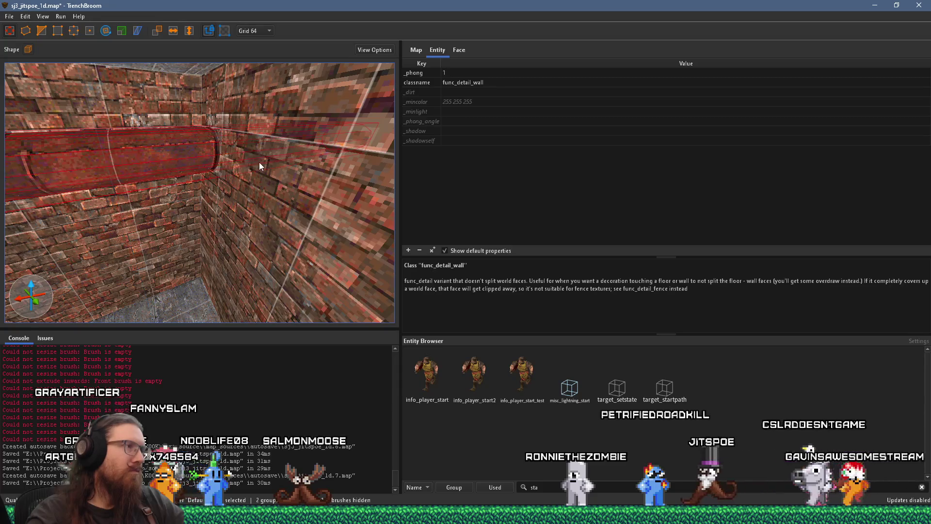
{"action": "scroll", "coordinate": [259, 162], "scroll_direction": "down", "scroll_amount": 5}
{"action": "scroll", "coordinate": [285, 186], "scroll_direction": "up", "scroll_amount": 3}
{"action": "scroll", "coordinate": [285, 186], "scroll_direction": "up", "scroll_amount": 6}
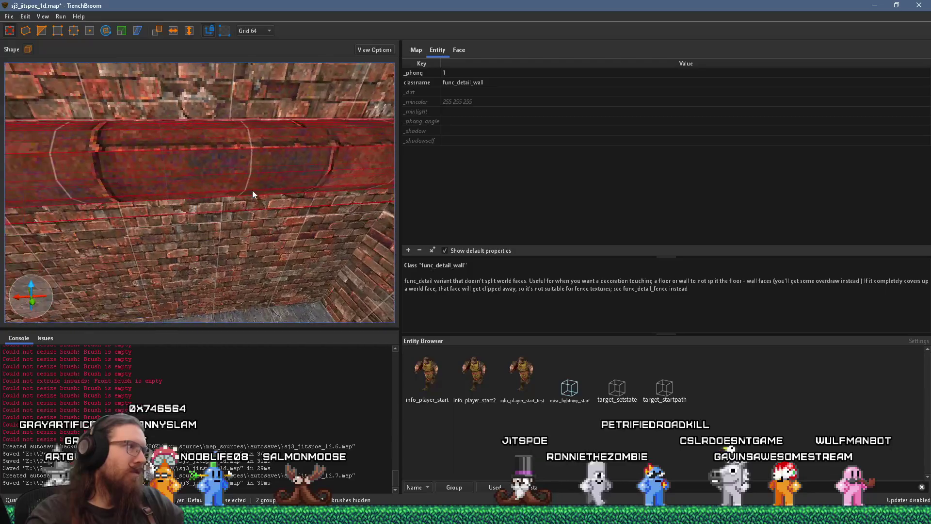
{"action": "scroll", "coordinate": [104, 127], "scroll_direction": "up", "scroll_amount": 2}
{"action": "scroll", "coordinate": [182, 109], "scroll_direction": "down", "scroll_amount": 5}
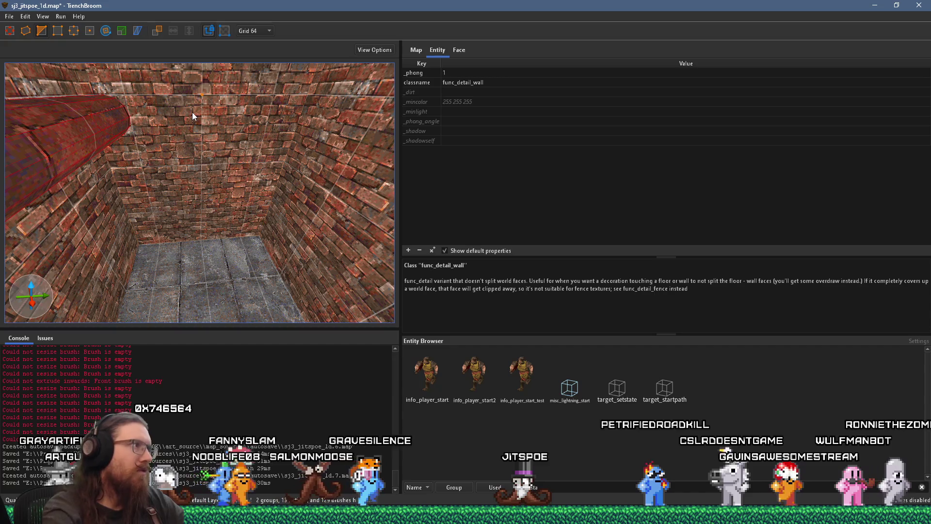
{"action": "scroll", "coordinate": [100, 162], "scroll_direction": "up", "scroll_amount": 5}
{"action": "mouse_move", "coordinate": [98, 173]}
{"action": "left_mouse_down"}
{"action": "mouse_move", "coordinate": [212, 187]}
{"action": "mouse_move", "coordinate": [188, 136]}
{"action": "mouse_move", "coordinate": [194, 184]}
{"action": "left_mouse_up"}
{"action": "scroll", "coordinate": [194, 184], "scroll_direction": "down", "scroll_amount": 5}
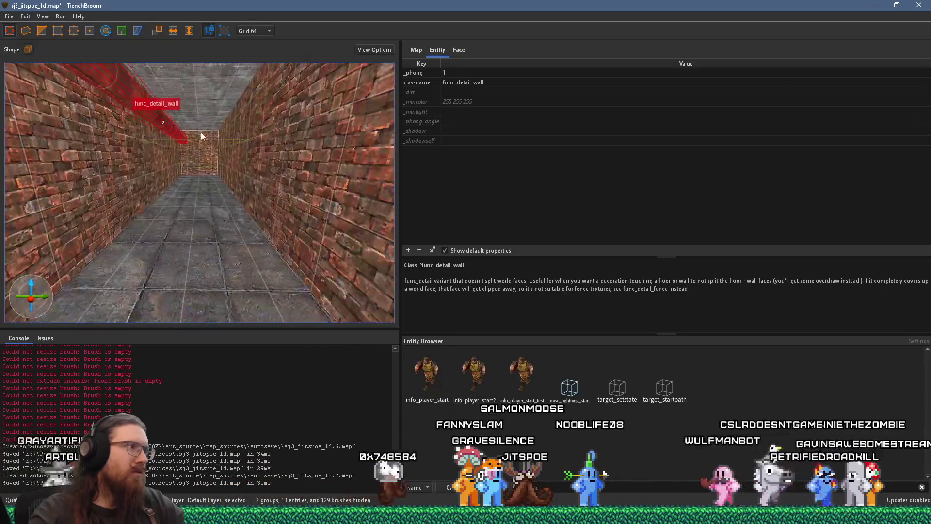
{"action": "mouse_move", "coordinate": [223, 207]}
{"action": "left_mouse_down"}
{"action": "mouse_move", "coordinate": [254, 225]}
{"action": "mouse_move", "coordinate": [188, 204]}
{"action": "mouse_move", "coordinate": [271, 169]}
{"action": "mouse_move", "coordinate": [301, 129]}
{"action": "mouse_move", "coordinate": [206, 194]}
{"action": "mouse_move", "coordinate": [269, 214]}
{"action": "mouse_move", "coordinate": [90, 219]}
{"action": "mouse_move", "coordinate": [138, 195]}
{"action": "left_mouse_up"}
Rotate the yellow cage light a quarter turn (-90°)
{"action": "left_click", "coordinate": [206, 194], "text": "ctrl"}
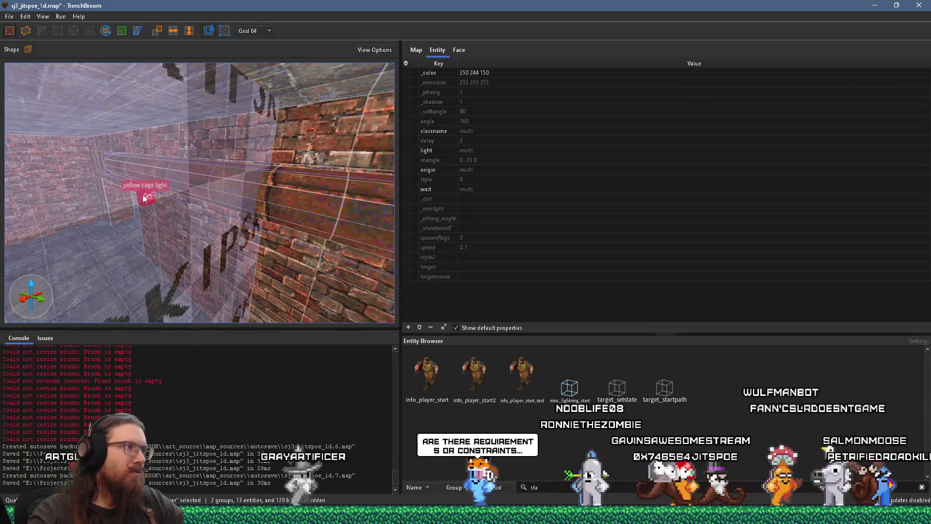
{"action": "left_click", "coordinate": [139, 196], "text": "ctrl"}
{"action": "mouse_move", "coordinate": [287, 211]}
{"action": "left_mouse_down"}
{"action": "mouse_move", "coordinate": [234, 203]}
{"action": "mouse_move", "coordinate": [211, 232]}
{"action": "mouse_move", "coordinate": [223, 231]}
{"action": "mouse_move", "coordinate": [158, 236]}
{"action": "mouse_move", "coordinate": [135, 214]}
{"action": "mouse_move", "coordinate": [128, 156]}
{"action": "mouse_move", "coordinate": [310, 145]}
{"action": "mouse_move", "coordinate": [175, 161]}
{"action": "mouse_move", "coordinate": [182, 145]}
{"action": "mouse_move", "coordinate": [259, 100]}
{"action": "mouse_move", "coordinate": [179, 179]}
{"action": "mouse_move", "coordinate": [193, 228]}
{"action": "mouse_move", "coordinate": [162, 172]}
{"action": "left_mouse_up"}
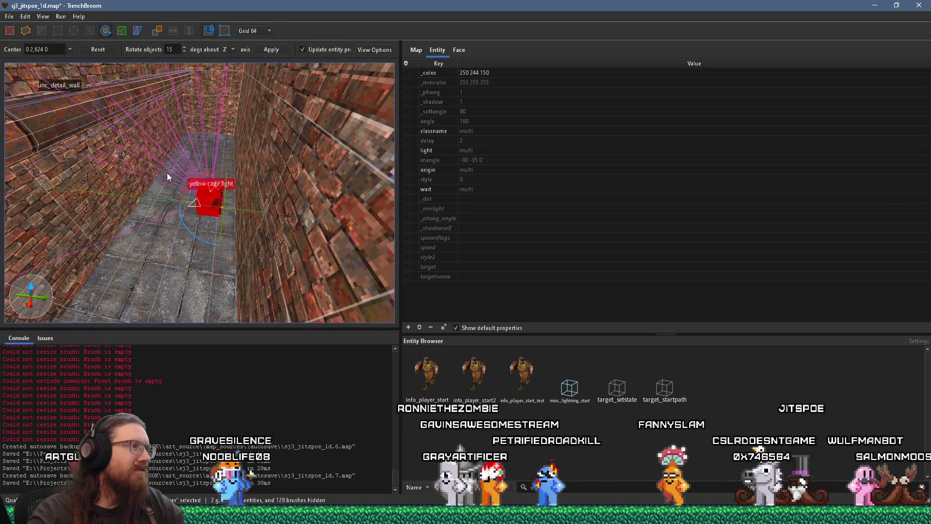
{"action": "key", "text": "r"}
{"action": "scroll", "coordinate": [165, 171], "scroll_direction": "down", "scroll_amount": 3}
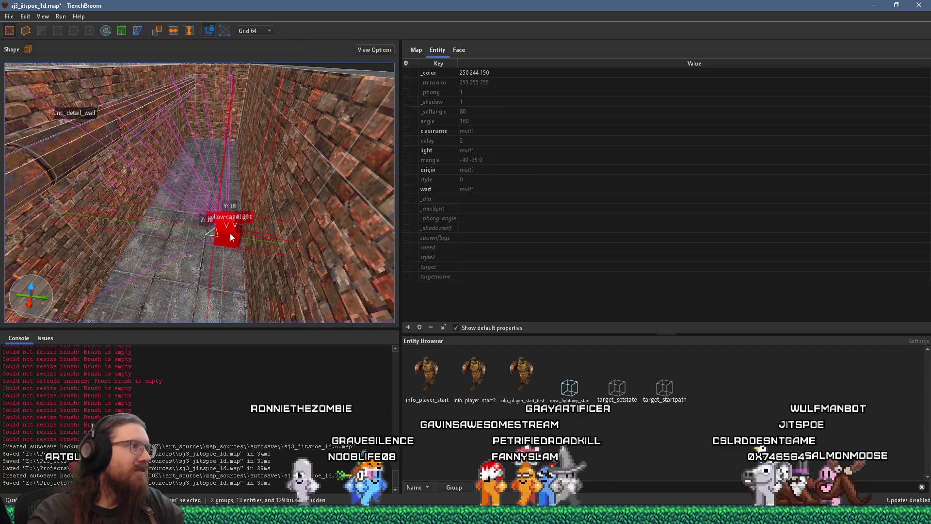
{"action": "scroll", "coordinate": [170, 193], "scroll_direction": "down", "scroll_amount": 5}
{"action": "scroll", "coordinate": [197, 199], "scroll_direction": "up", "scroll_amount": 5}
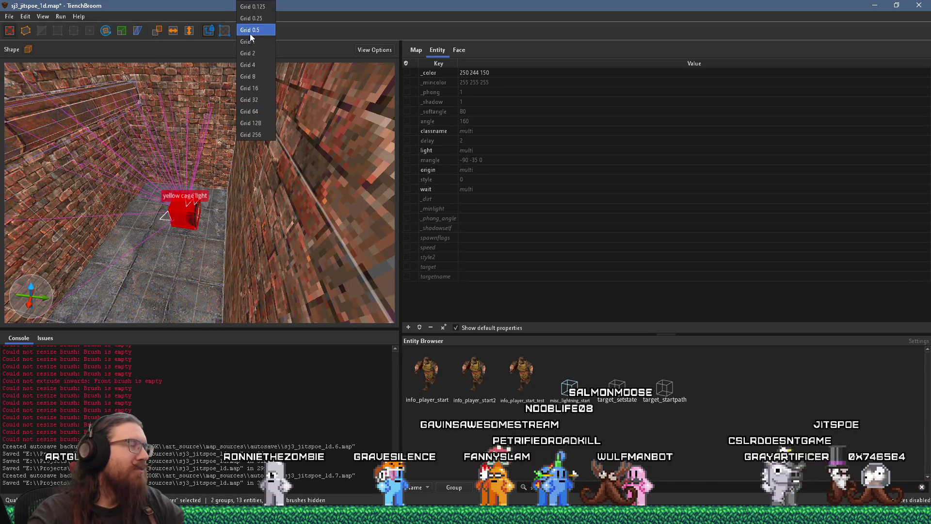
Set the grid size to 8 and save the map
{"action": "left_click", "coordinate": [252, 76]}
{"action": "scroll", "coordinate": [288, 109], "scroll_direction": "down", "scroll_amount": 3}
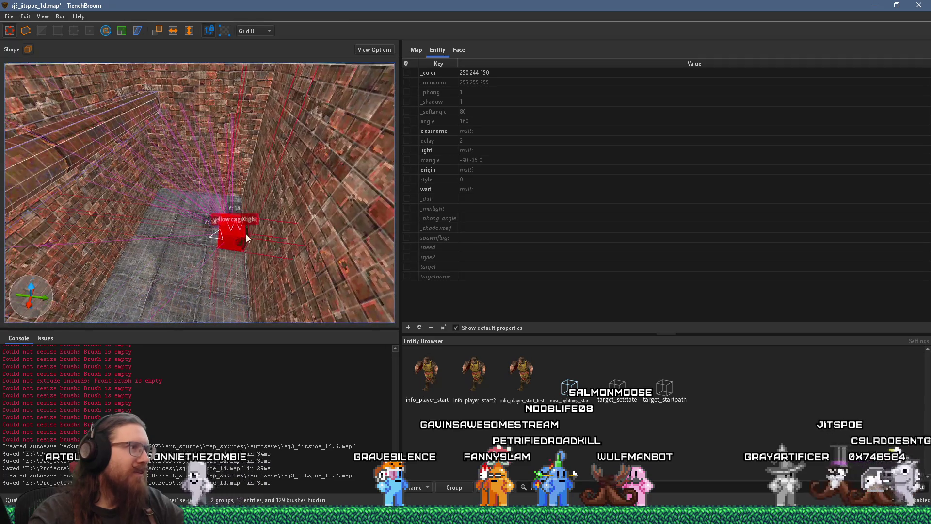
{"action": "scroll", "coordinate": [293, 243], "scroll_direction": "down", "scroll_amount": 3}
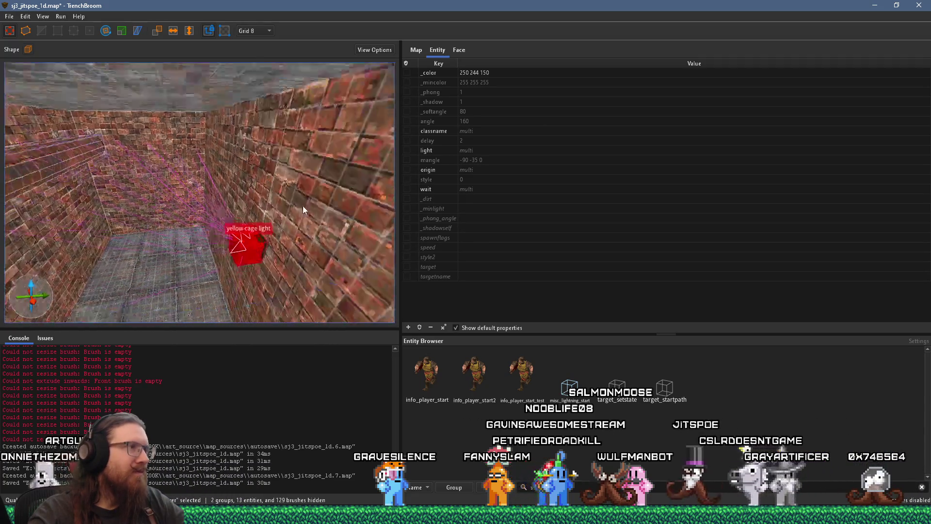
{"action": "scroll", "coordinate": [308, 189], "scroll_direction": "up", "scroll_amount": 5}
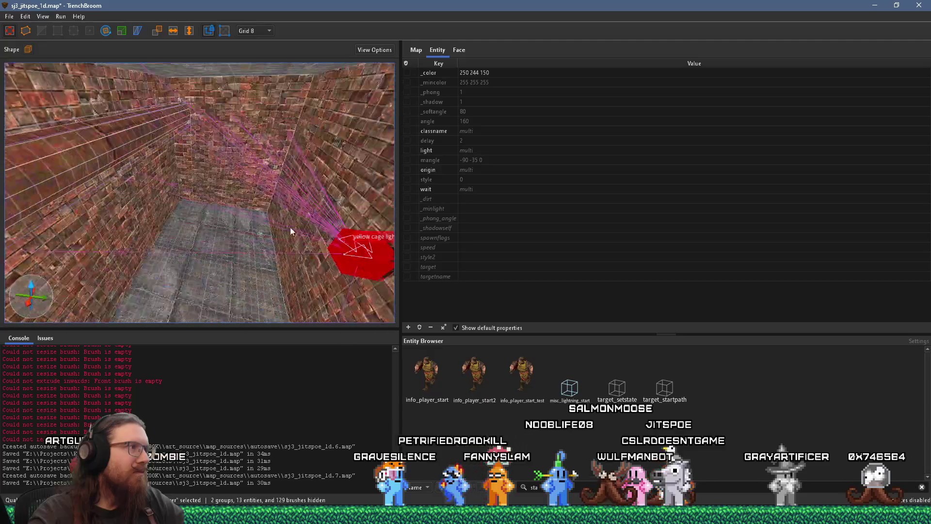
{"action": "scroll", "coordinate": [248, 240], "scroll_direction": "down", "scroll_amount": 4}
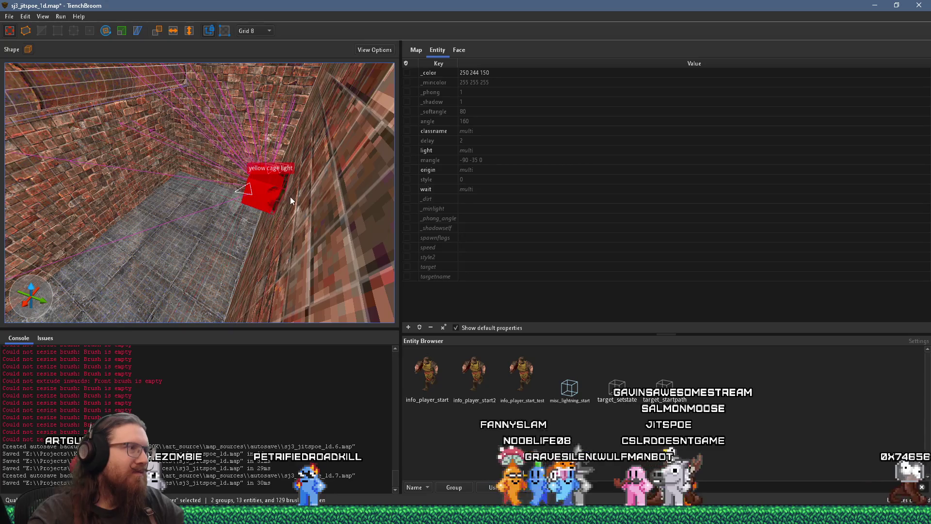
{"action": "scroll", "coordinate": [290, 194], "scroll_direction": "up", "scroll_amount": 4}
{"action": "scroll", "coordinate": [335, 233], "scroll_direction": "up", "scroll_amount": 3}
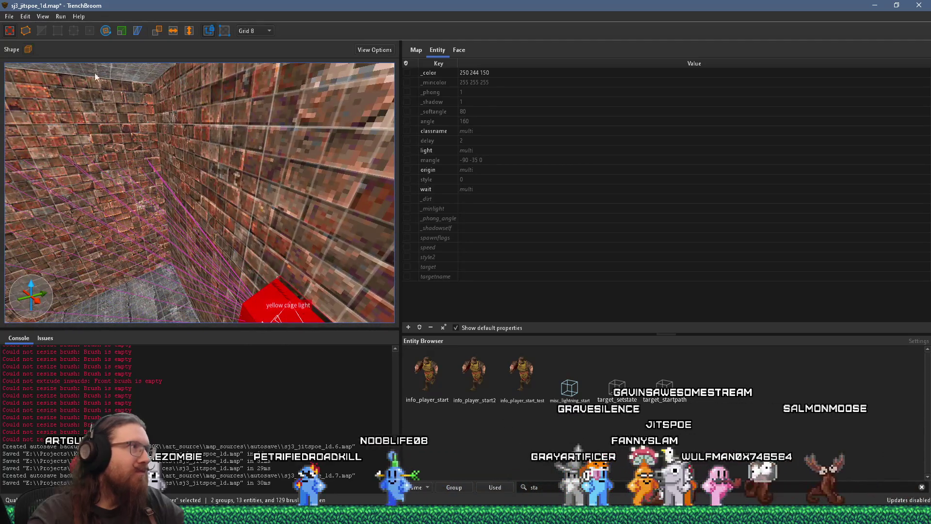
{"action": "left_click", "coordinate": [9, 16]}
{"action": "left_click", "coordinate": [21, 65]}
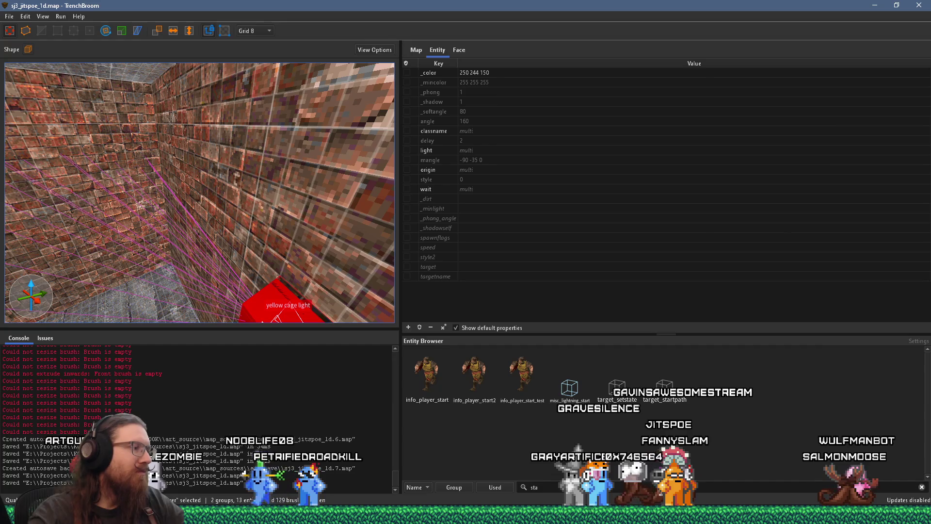
Switch to Firefox and open a new tab
{"action": "left_click", "coordinate": [466, 516]}
{"action": "left_click", "coordinate": [883, 478]}
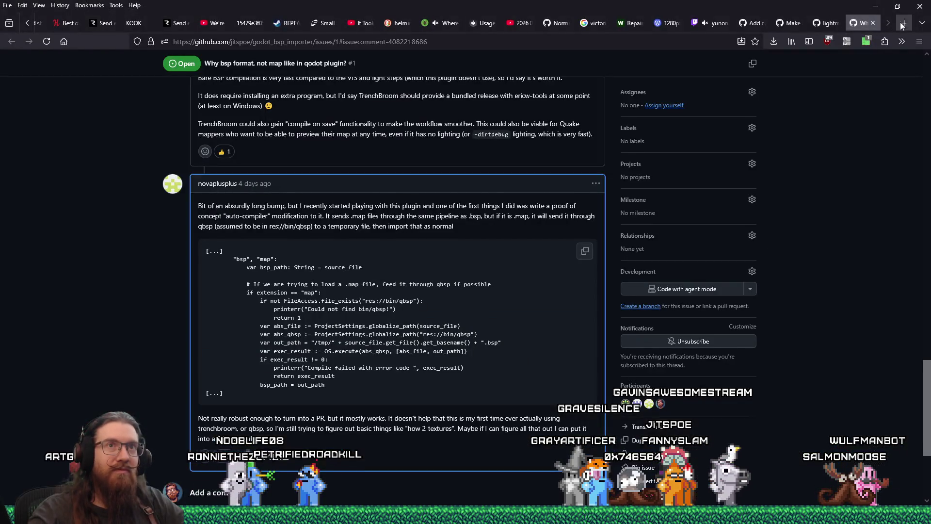
{"action": "left_click", "coordinate": [898, 28]}
Search unsplash.com for 'victorian clock' and open the steam clock photo zoomed in
{"action": "type", "text": "unsplash.com/"}
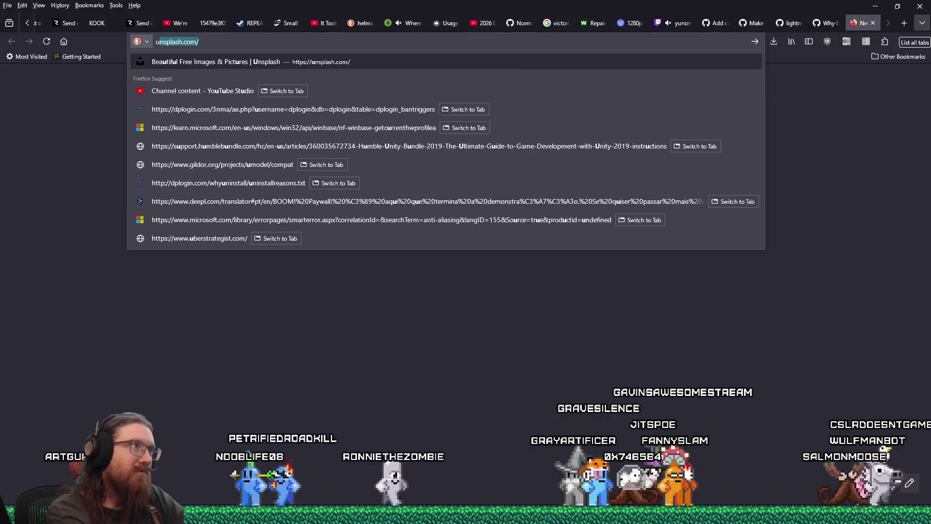
{"action": "key", "text": "Return"}
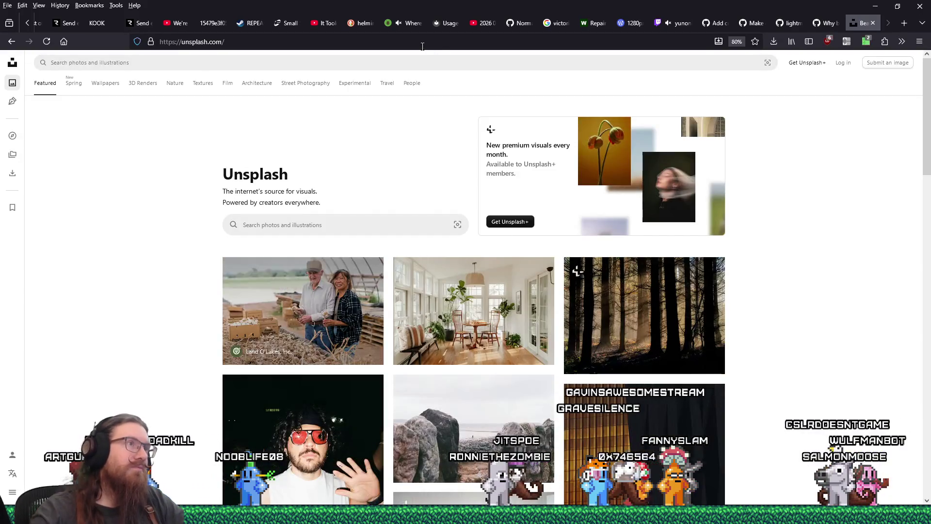
{"action": "left_click", "coordinate": [426, 61]}
{"action": "type", "text": "victori"}
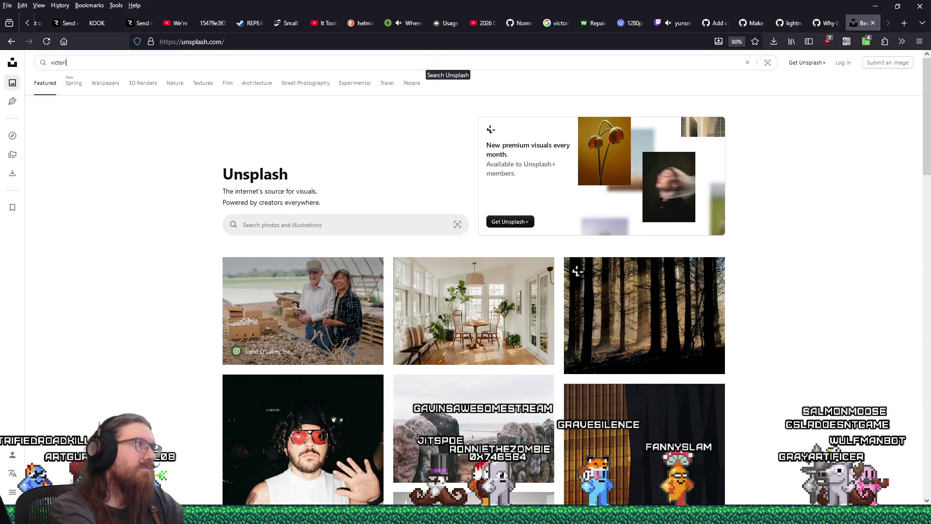
{"action": "type", "text": "an clock"}
{"action": "key", "text": "Return"}
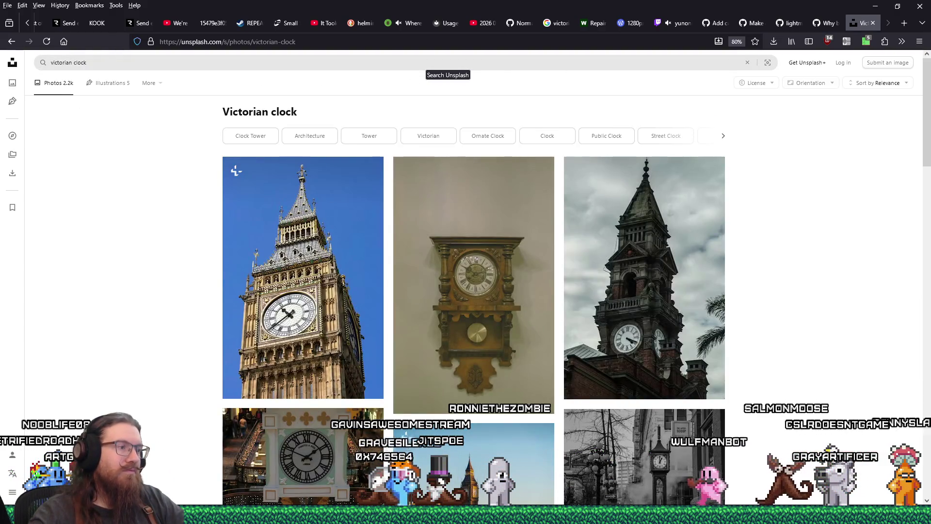
{"action": "scroll", "coordinate": [650, 260], "scroll_direction": "down", "scroll_amount": 3}
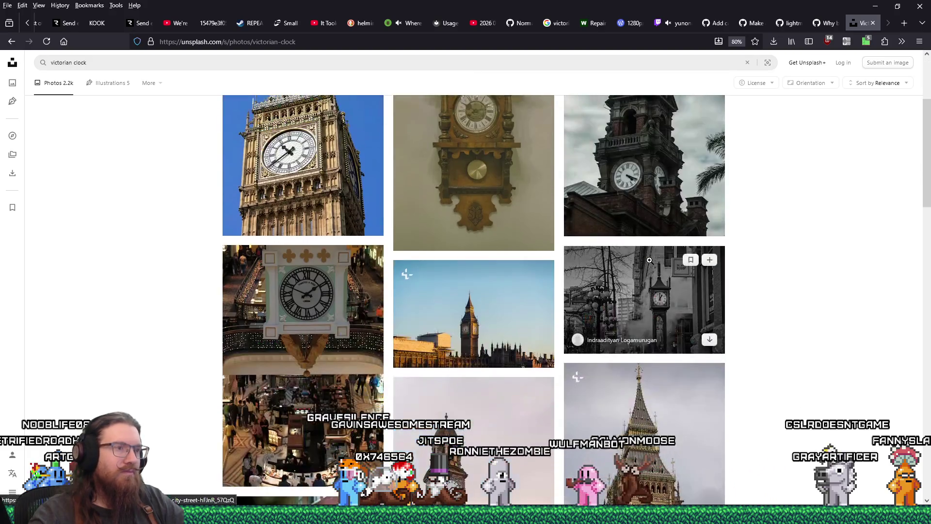
{"action": "scroll", "coordinate": [649, 260], "scroll_direction": "down", "scroll_amount": 2}
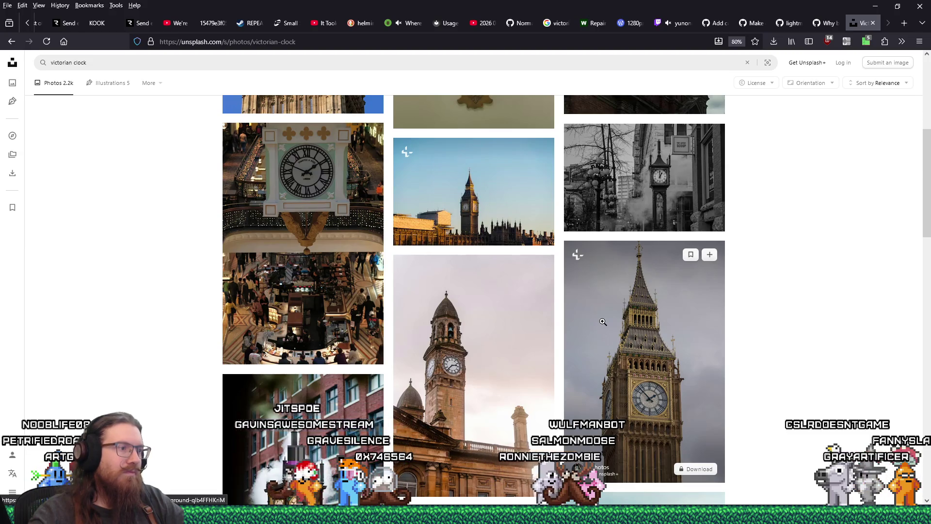
{"action": "scroll", "coordinate": [603, 322], "scroll_direction": "down", "scroll_amount": 2}
{"action": "scroll", "coordinate": [603, 321], "scroll_direction": "down", "scroll_amount": 2}
{"action": "left_click", "coordinate": [303, 289]}
{"action": "left_click", "coordinate": [475, 290]}
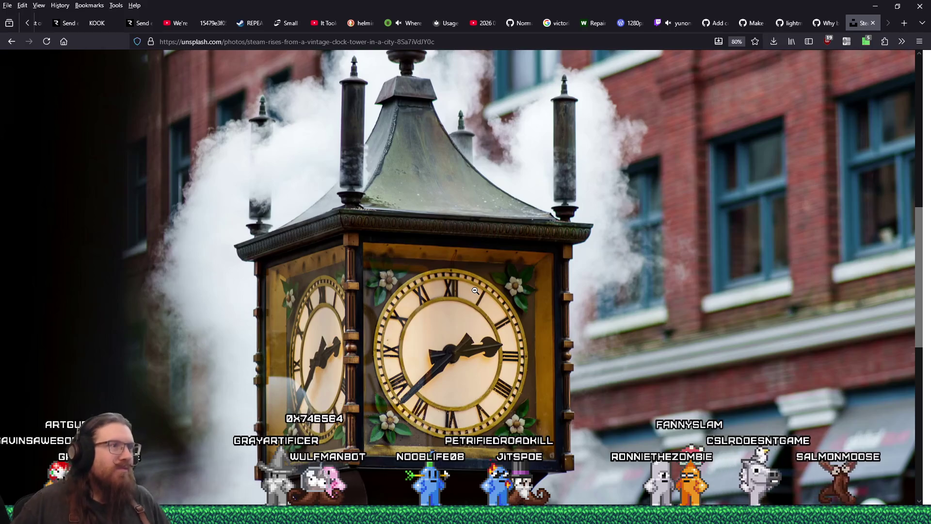
Scroll around the enlarged steam clock photo and bring up its context menu
{"action": "scroll", "coordinate": [475, 290], "scroll_direction": "down", "scroll_amount": 10}
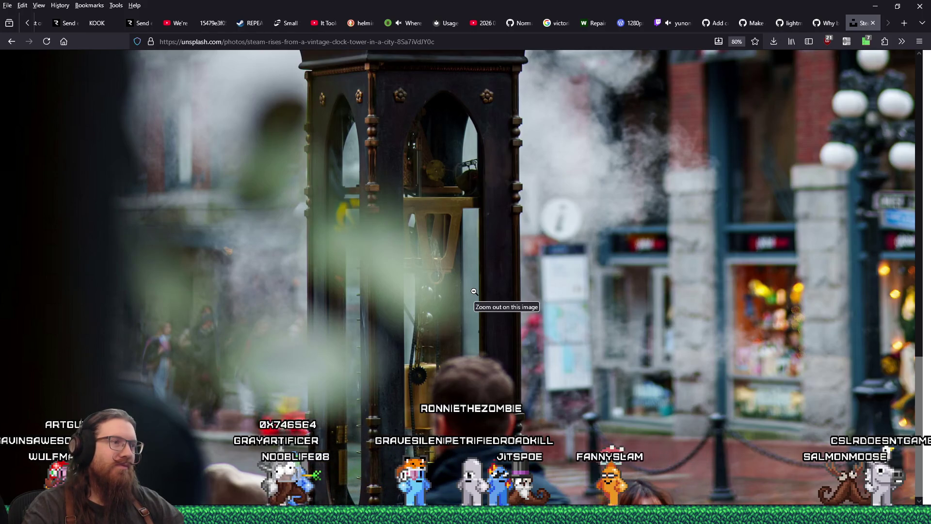
{"action": "scroll", "coordinate": [474, 292], "scroll_direction": "up", "scroll_amount": 5}
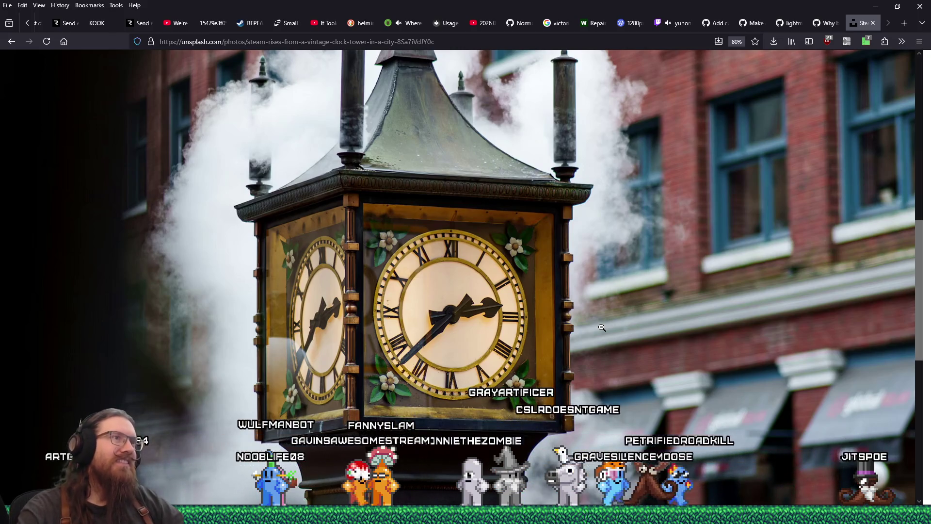
{"action": "scroll", "coordinate": [602, 327], "scroll_direction": "down", "scroll_amount": 5}
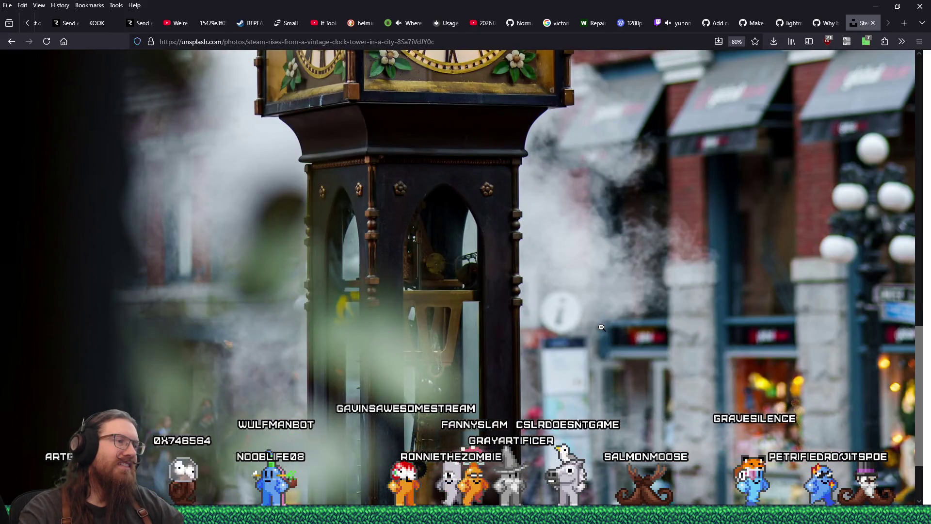
{"action": "scroll", "coordinate": [602, 328], "scroll_direction": "up", "scroll_amount": 5}
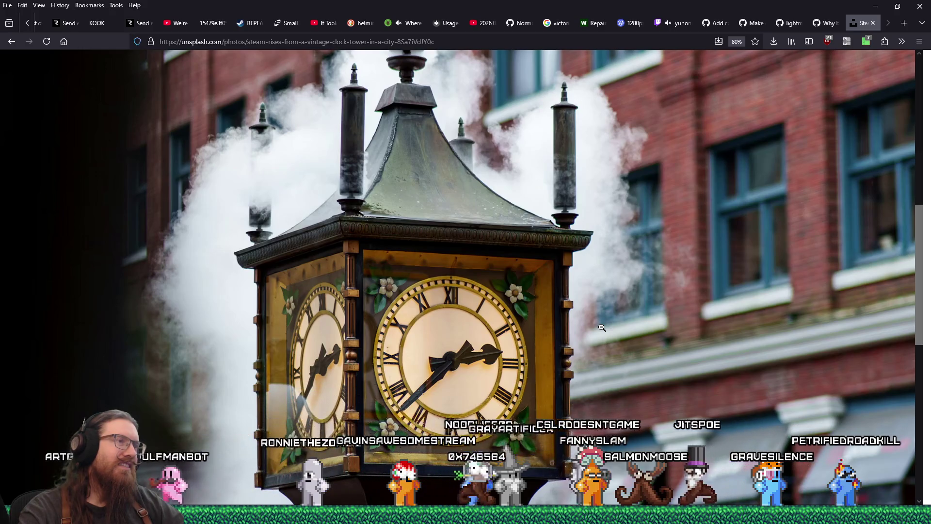
{"action": "right_click", "coordinate": [492, 290]}
Save the steam clock image to e:\images\inspiration\quakelike\textures\ and return to the results
{"action": "left_click", "coordinate": [545, 331]}
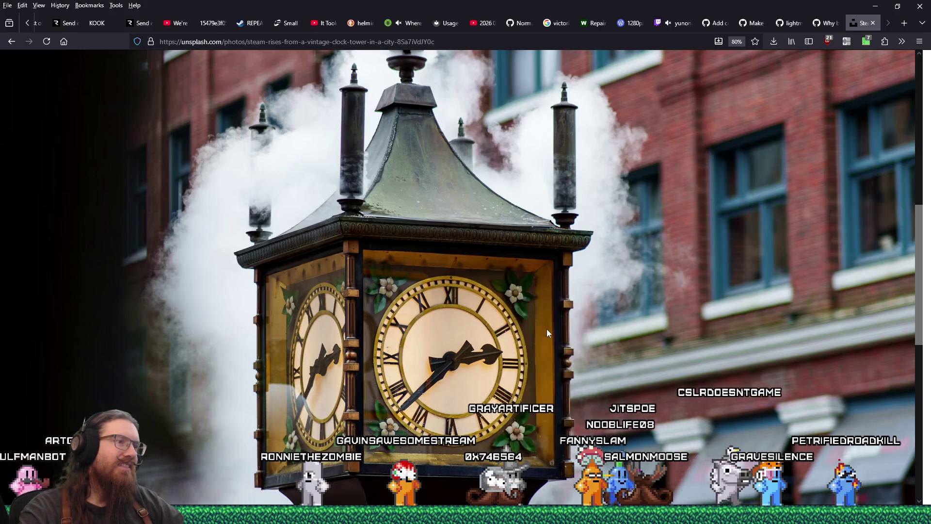
{"action": "type", "text": "e:\\images\\inspira"}
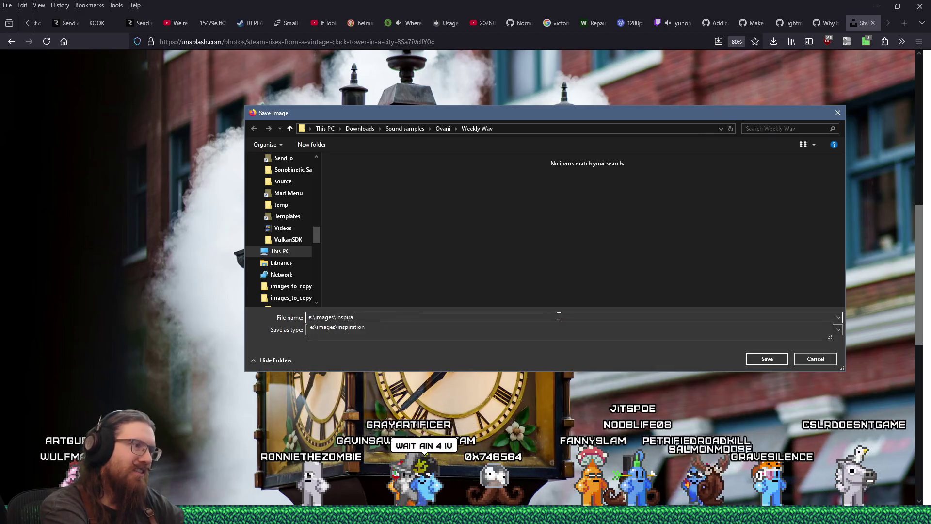
{"action": "key", "text": "BackSpace"}
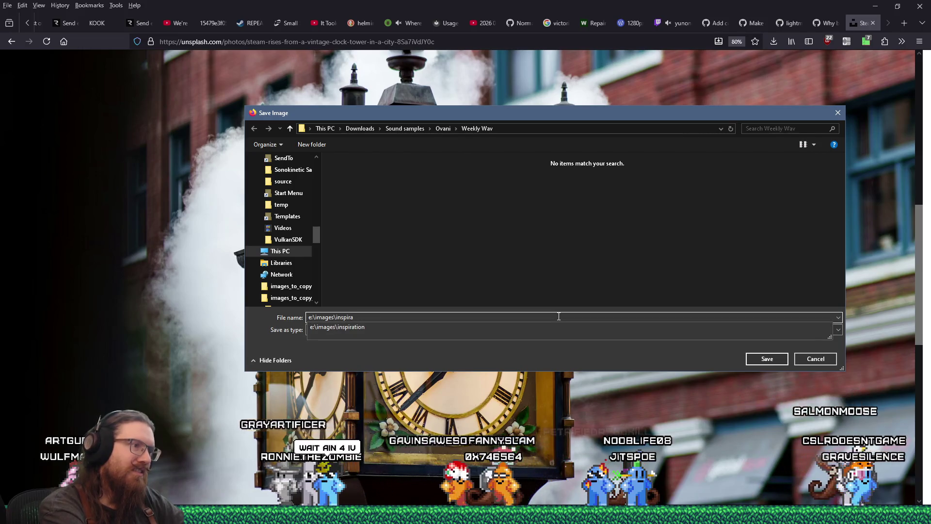
{"action": "key", "text": "Down"}
{"action": "type", "text": "\\quakelike\\te"}
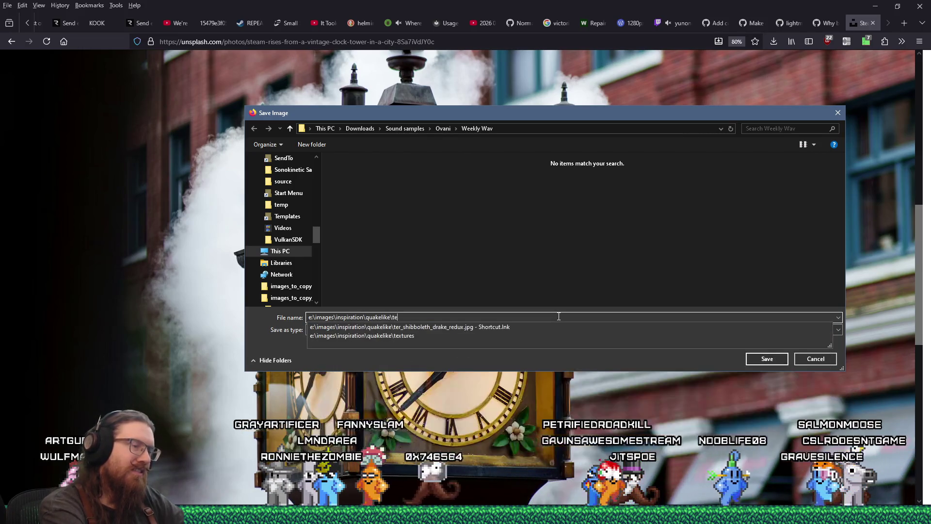
{"action": "type", "text": "xtures\\"}
{"action": "key", "text": "Return"}
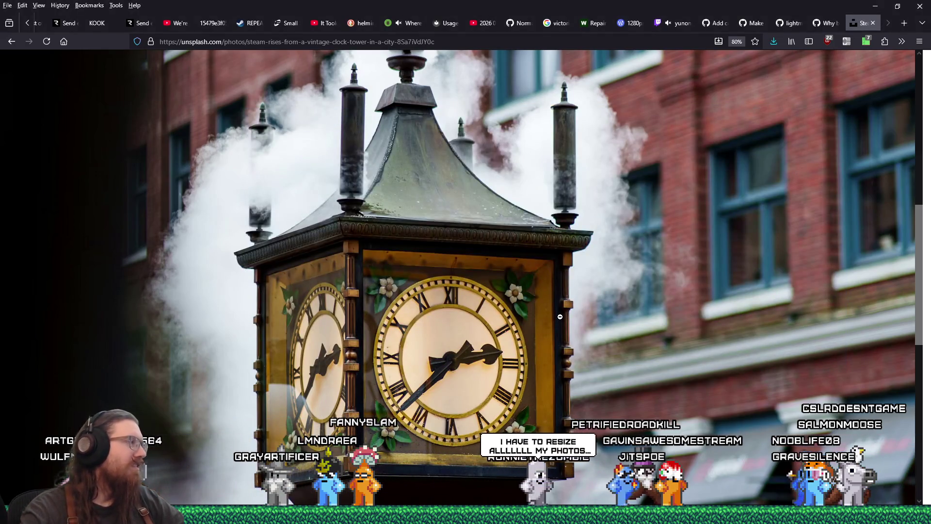
{"action": "left_click", "coordinate": [9, 44]}
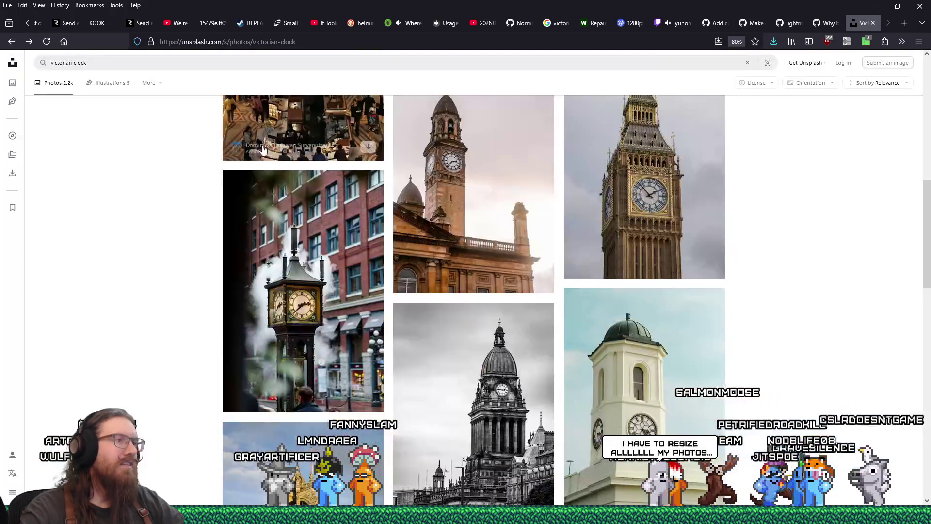
Scroll the victorian clock results, view the close-up Big Ben photo, then open a blank tab
{"action": "scroll", "coordinate": [645, 267], "scroll_direction": "down", "scroll_amount": 3}
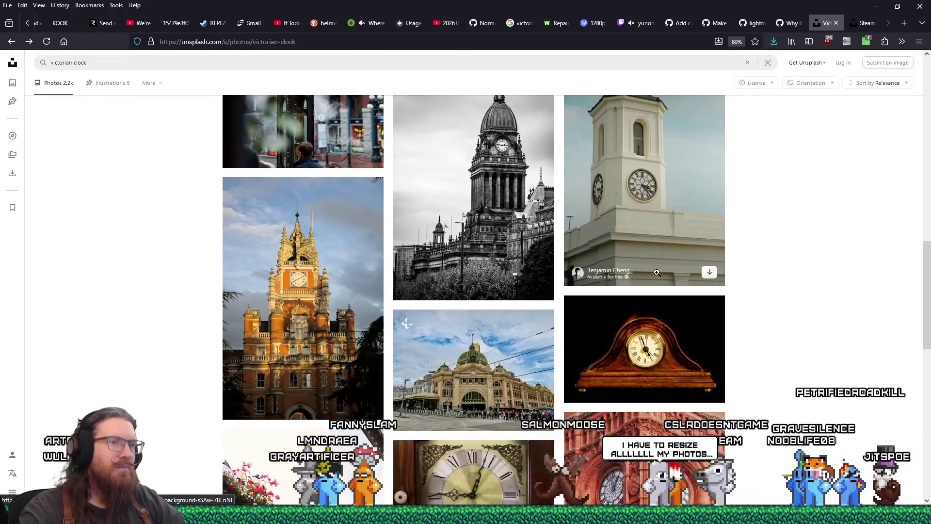
{"action": "scroll", "coordinate": [658, 280], "scroll_direction": "down", "scroll_amount": 5}
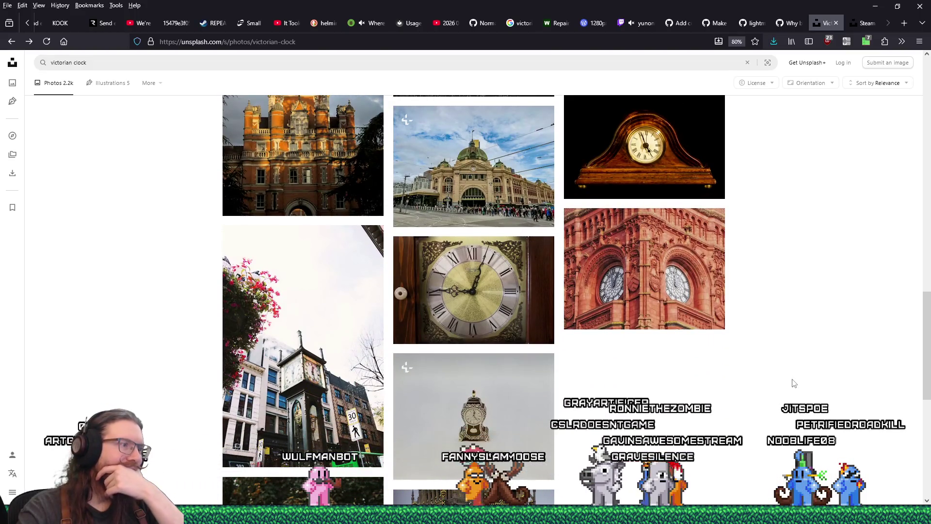
{"action": "scroll", "coordinate": [794, 383], "scroll_direction": "down", "scroll_amount": 3}
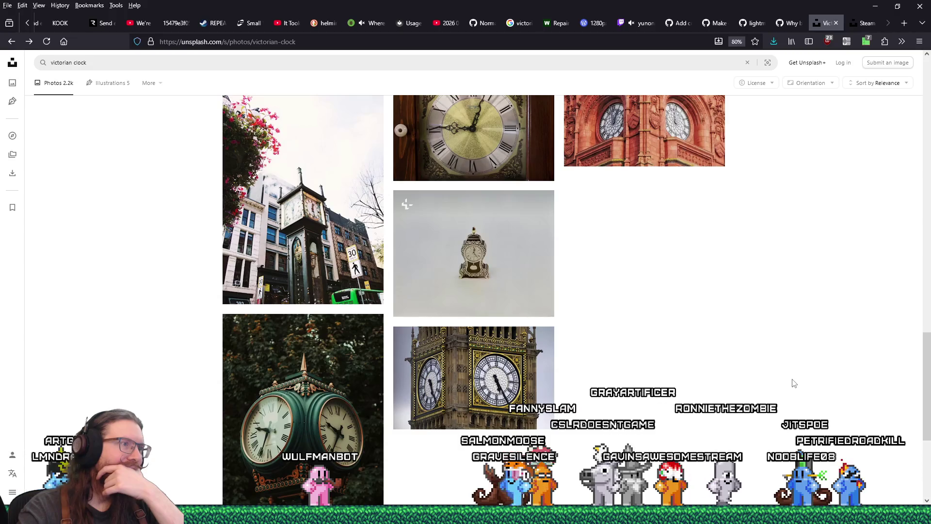
{"action": "scroll", "coordinate": [794, 383], "scroll_direction": "down", "scroll_amount": 2}
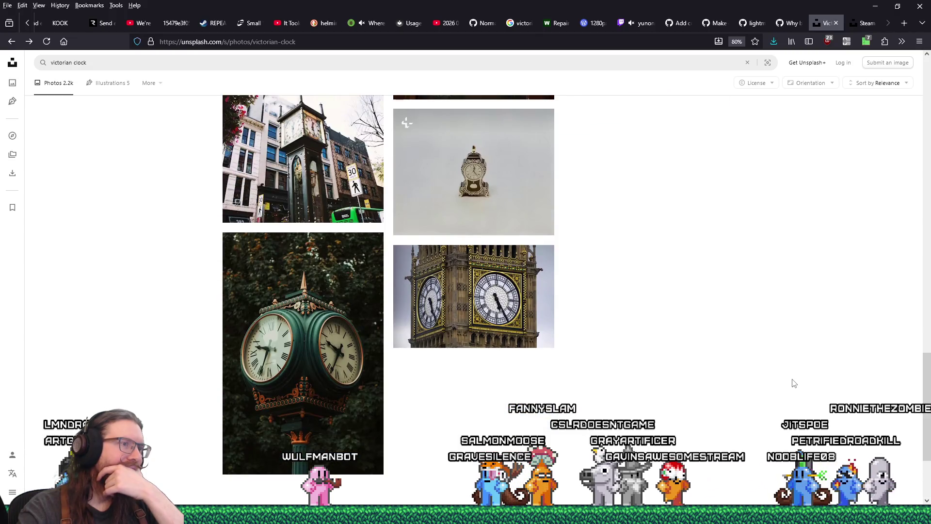
{"action": "left_click", "coordinate": [521, 311]}
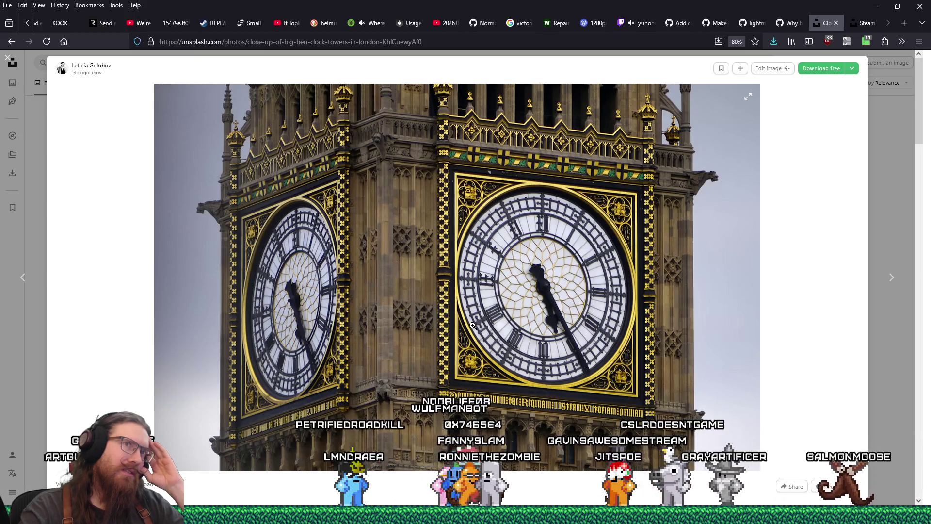
{"action": "left_click", "coordinate": [902, 24]}
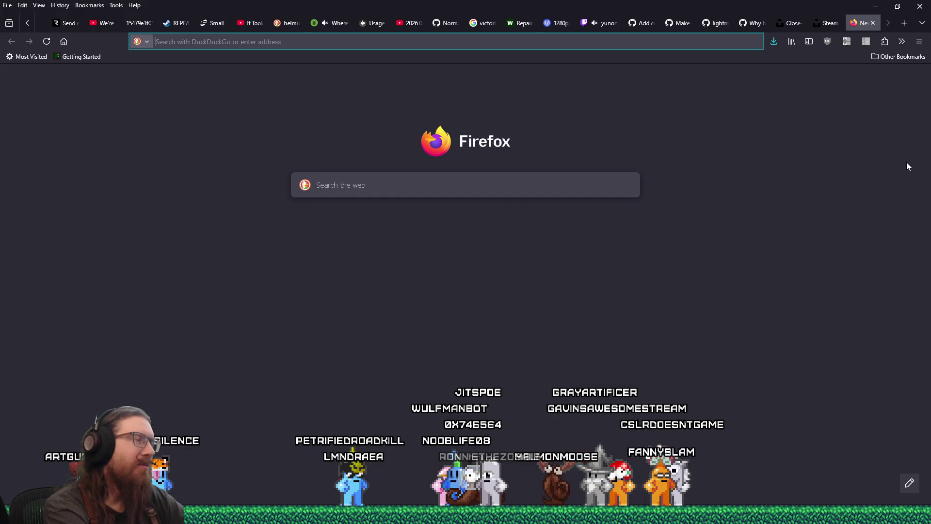
Search DuckDuckGo for 'irfanview' and copy the official IrfanView homepage address
{"action": "type", "text": "irfanv"}
{"action": "type", "text": "iew"}
{"action": "key", "text": "Return"}
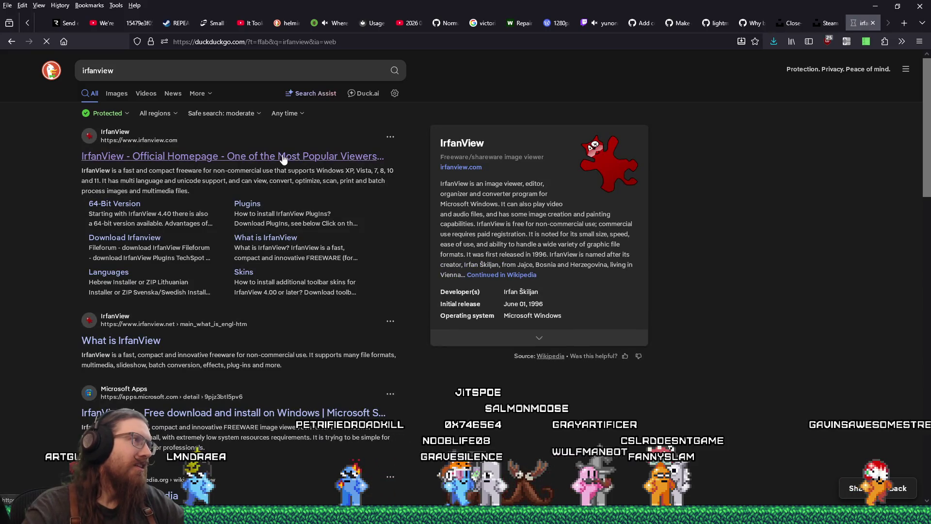
{"action": "left_click", "coordinate": [461, 167]}
{"action": "left_click", "coordinate": [286, 43]}
{"action": "right_click", "coordinate": [287, 42]}
{"action": "left_click", "coordinate": [309, 97]}
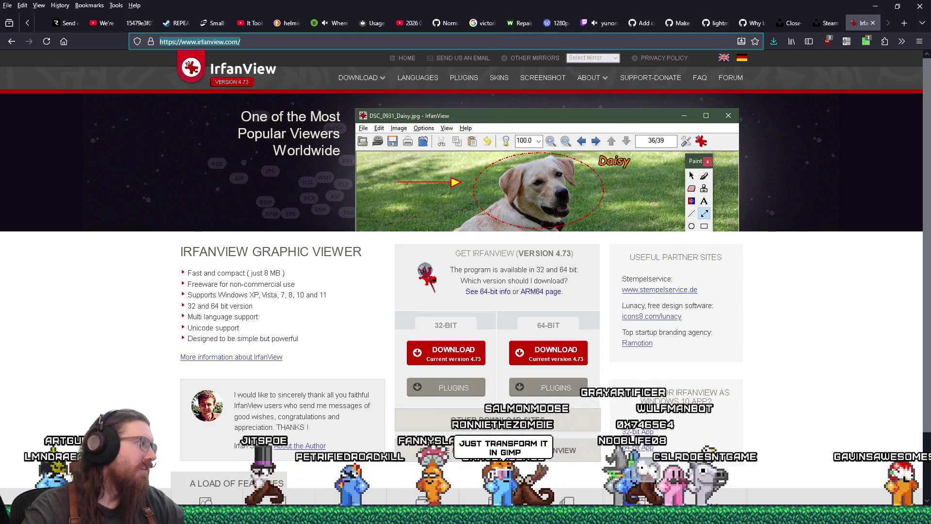
Return from the IrfanView 4.73 homepage to the irfanview search results
{"action": "key", "text": "alt+Tab"}
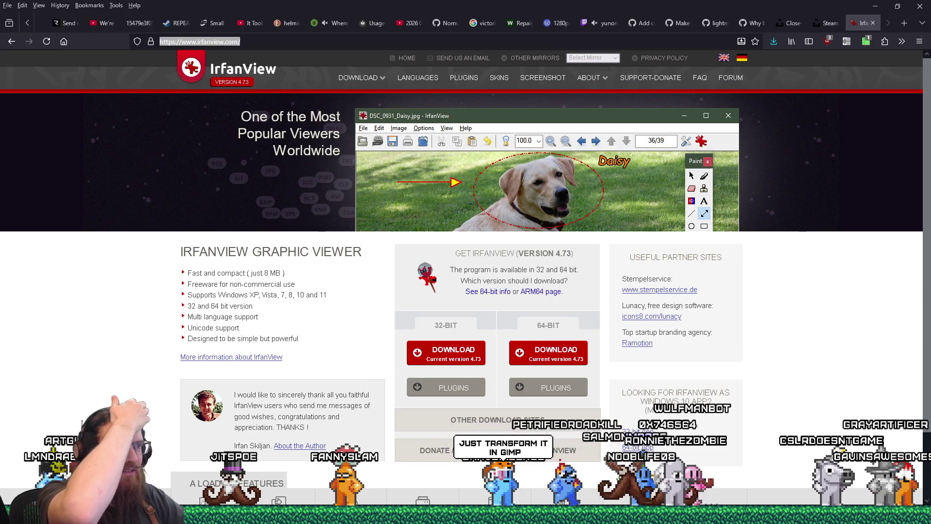
{"action": "scroll", "coordinate": [227, 398], "scroll_direction": "down", "scroll_amount": 2}
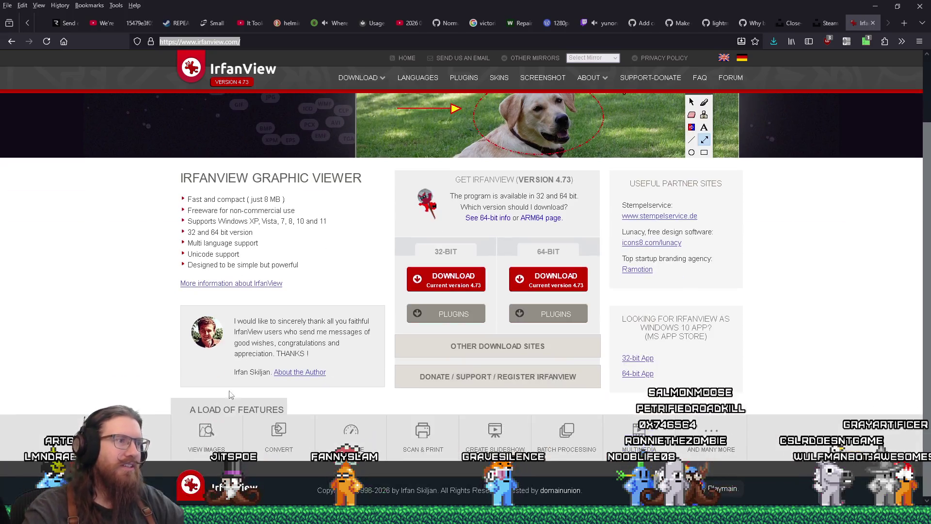
{"action": "scroll", "coordinate": [291, 357], "scroll_direction": "up", "scroll_amount": 2}
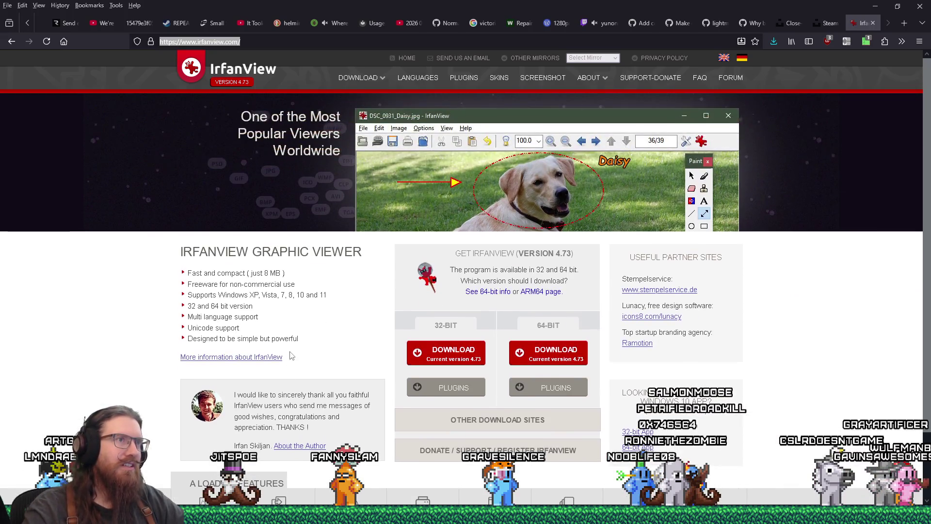
{"action": "left_click", "coordinate": [12, 43]}
{"action": "left_click", "coordinate": [12, 44]}
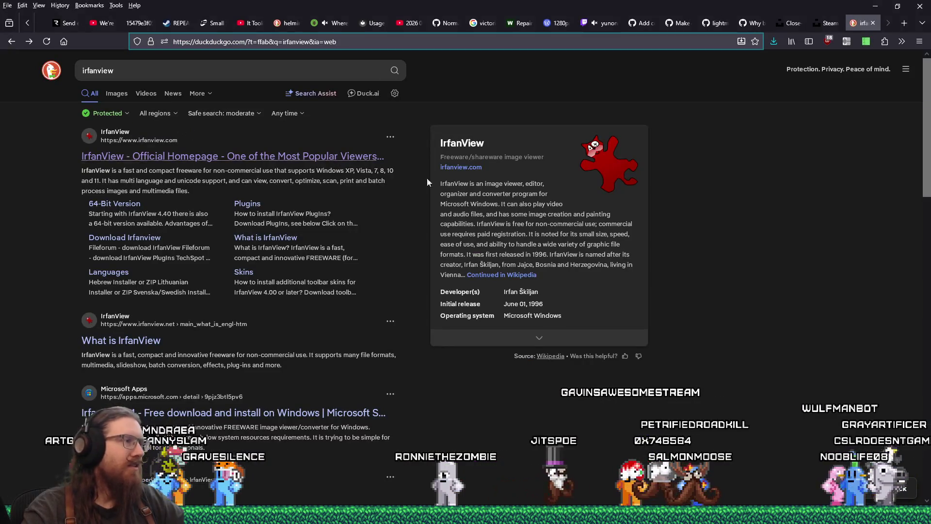
Close the IrfanView tab, check the GitHub and clock photo tabs, and reopen the Big Ben photo
{"action": "left_click", "coordinate": [873, 23]}
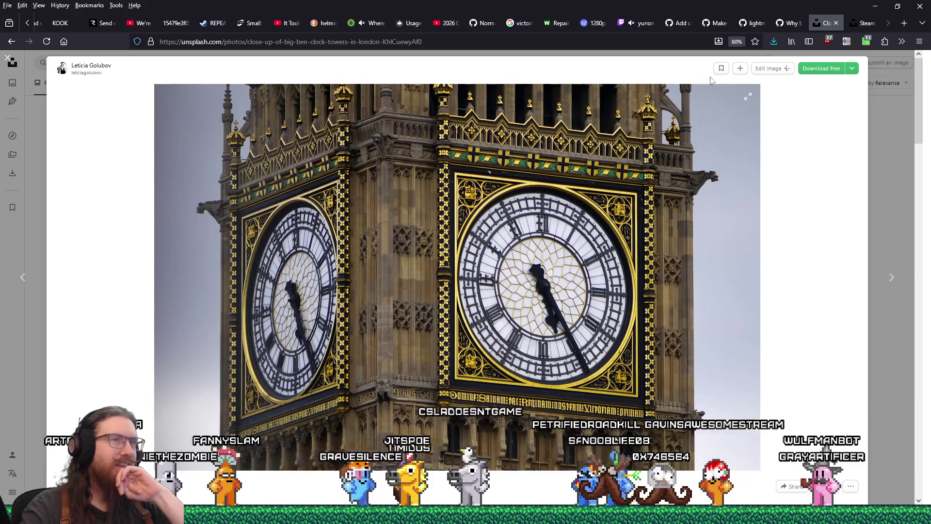
{"action": "left_click", "coordinate": [786, 24]}
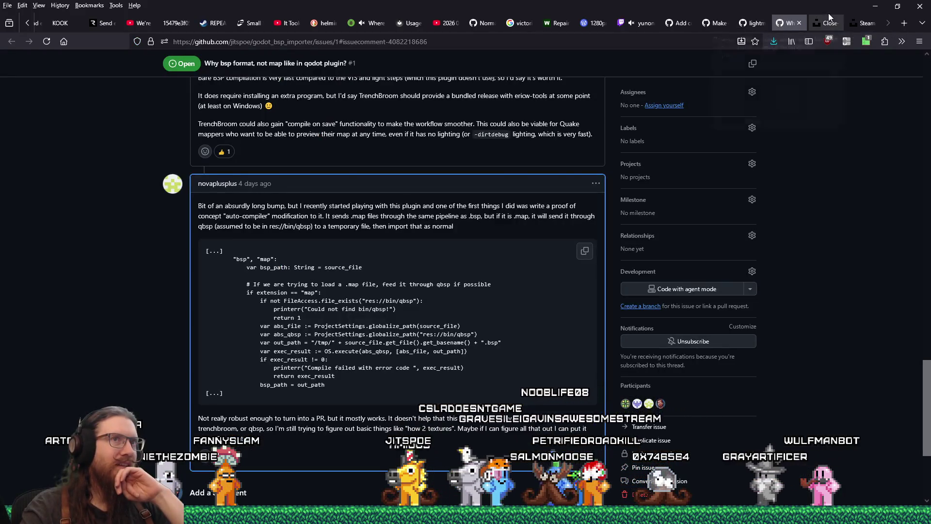
{"action": "left_click", "coordinate": [828, 20]}
{"action": "left_click", "coordinate": [860, 22]}
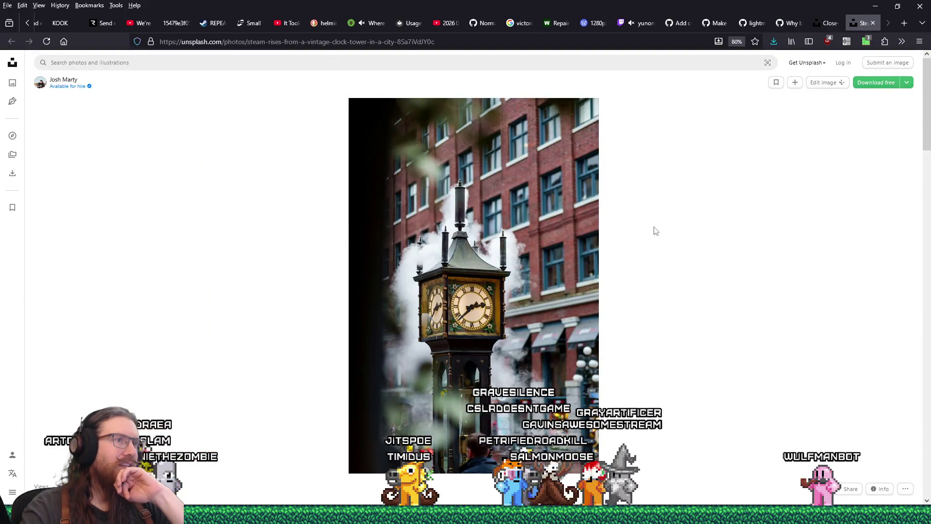
{"action": "left_click", "coordinate": [821, 28]}
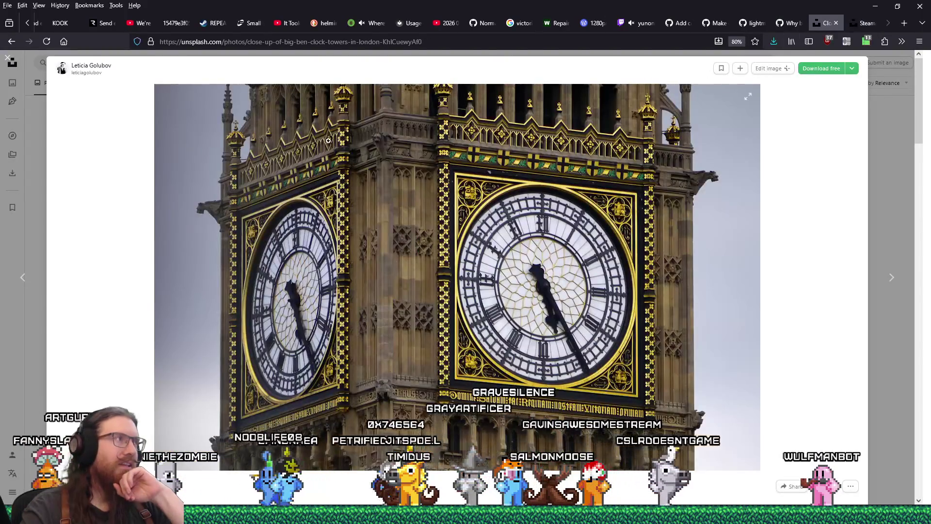
{"action": "left_click", "coordinate": [868, 152]}
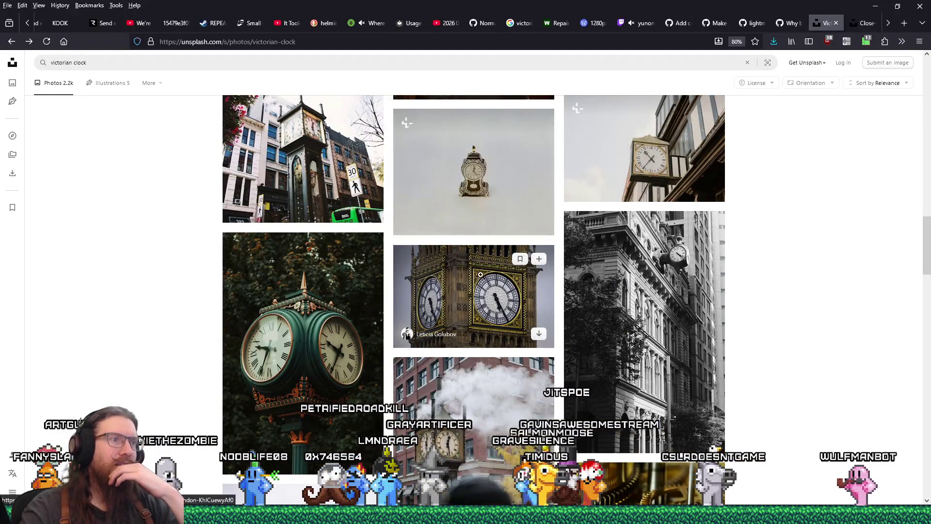
{"action": "left_click", "coordinate": [476, 276]}
Open the full Big Ben image in a new tab and close the photo view
{"action": "right_click", "coordinate": [493, 262]}
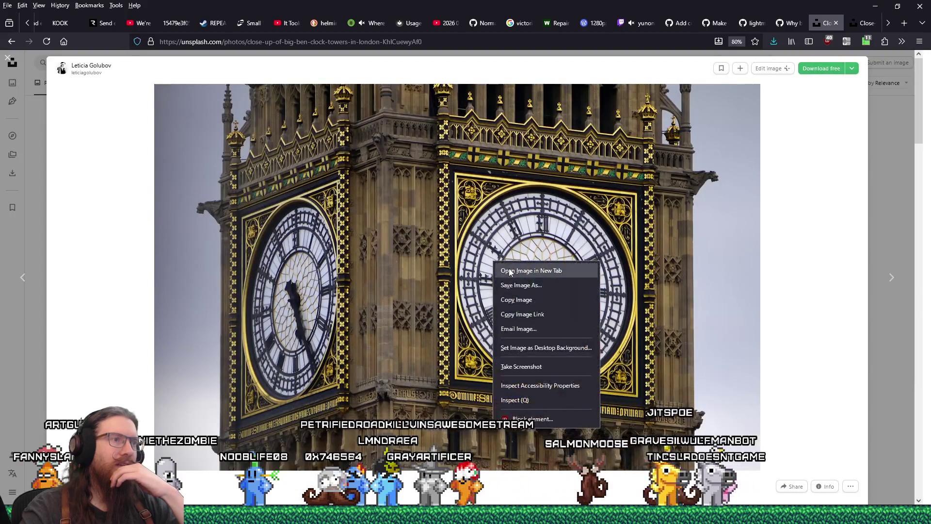
{"action": "left_click", "coordinate": [510, 272]}
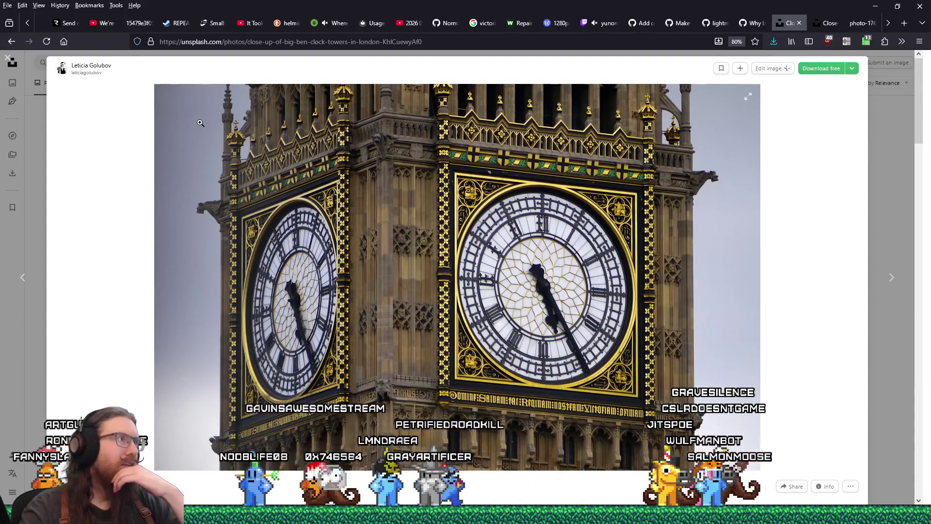
{"action": "left_click", "coordinate": [867, 215]}
Load more victorian clock results and open the ornate indoor clock tower photo
{"action": "scroll", "coordinate": [631, 218], "scroll_direction": "down", "scroll_amount": 10}
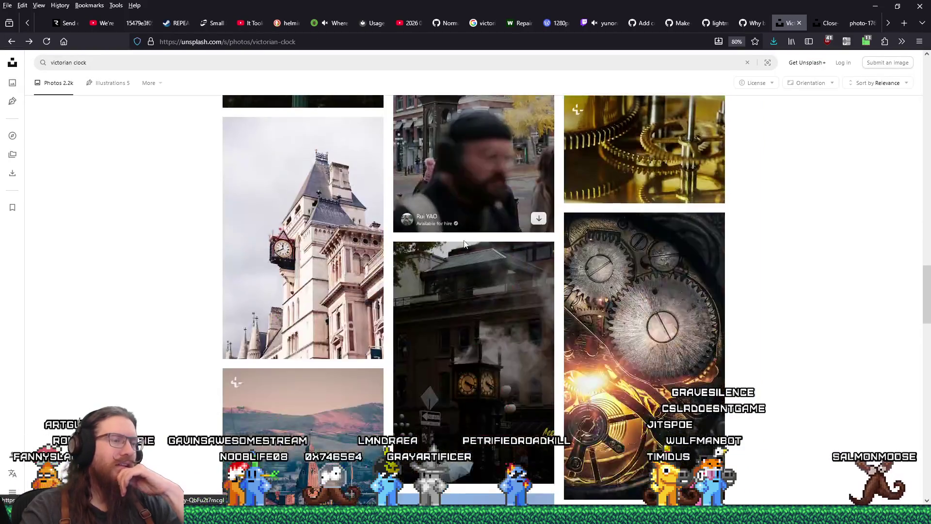
{"action": "scroll", "coordinate": [464, 244], "scroll_direction": "down", "scroll_amount": 4}
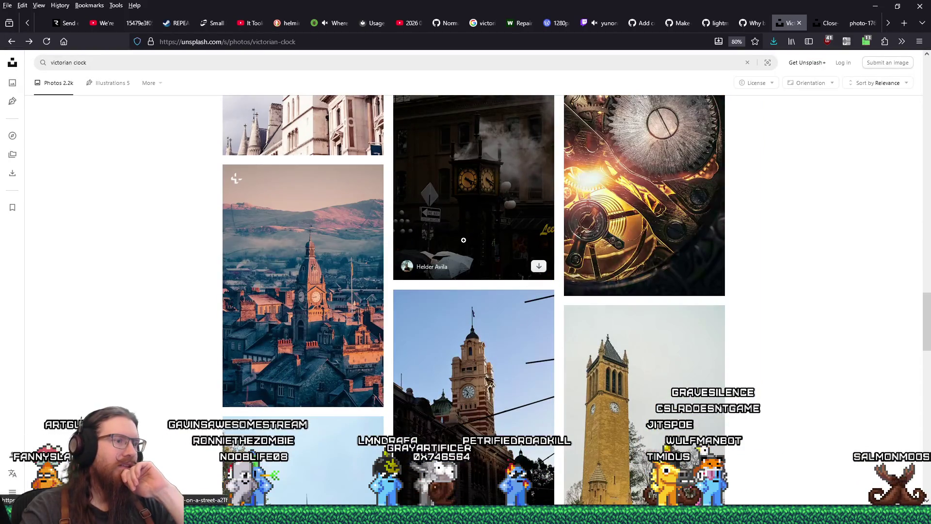
{"action": "scroll", "coordinate": [463, 240], "scroll_direction": "down", "scroll_amount": 3}
{"action": "scroll", "coordinate": [464, 240], "scroll_direction": "down", "scroll_amount": 3}
{"action": "scroll", "coordinate": [464, 240], "scroll_direction": "down", "scroll_amount": 3}
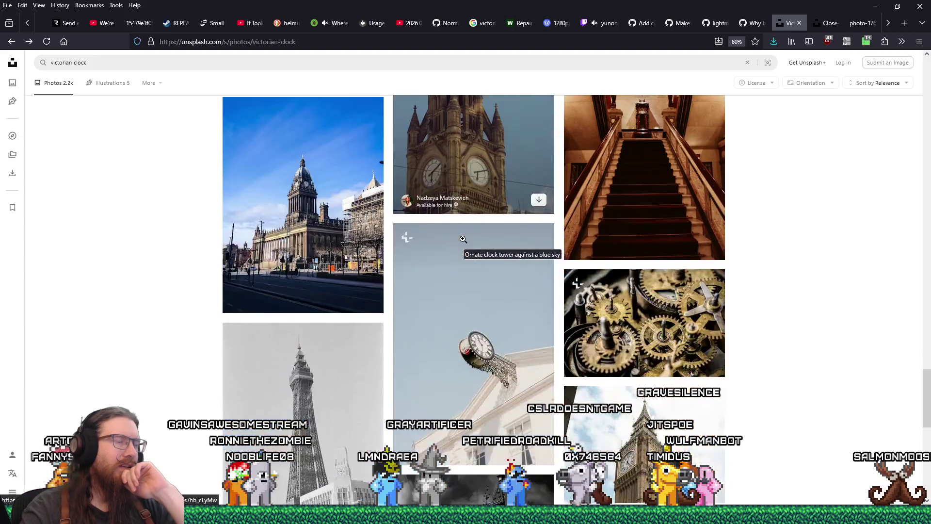
{"action": "scroll", "coordinate": [463, 239], "scroll_direction": "down", "scroll_amount": 3}
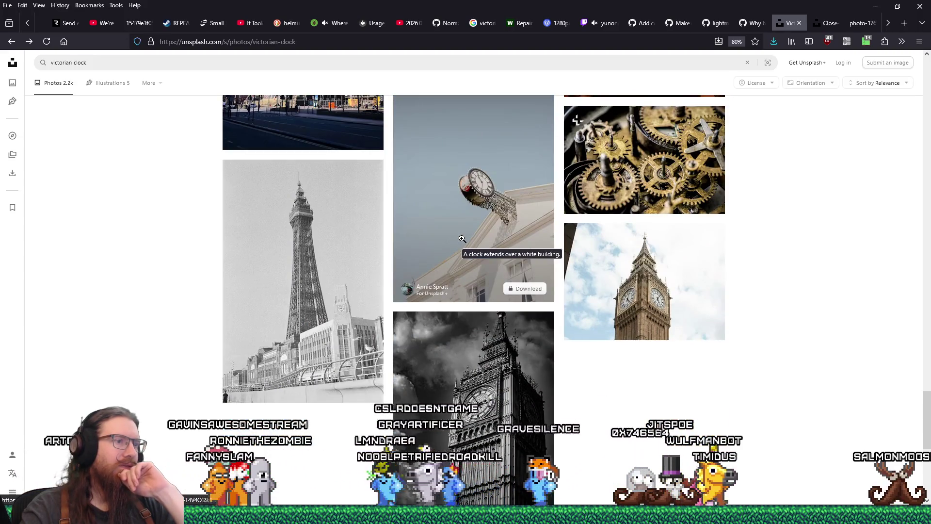
{"action": "scroll", "coordinate": [462, 239], "scroll_direction": "down", "scroll_amount": 3}
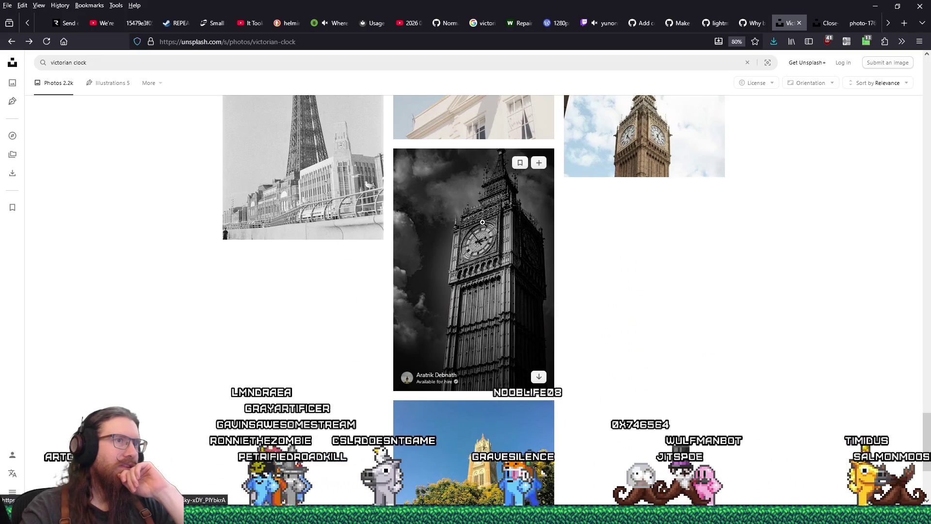
{"action": "scroll", "coordinate": [482, 222], "scroll_direction": "down", "scroll_amount": 3}
{"action": "left_click", "coordinate": [501, 400]}
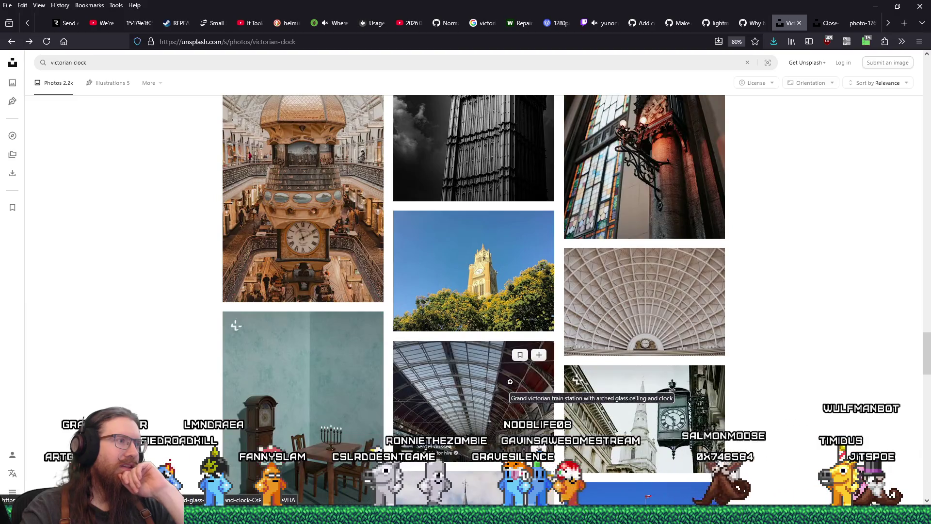
{"action": "left_click", "coordinate": [325, 260]}
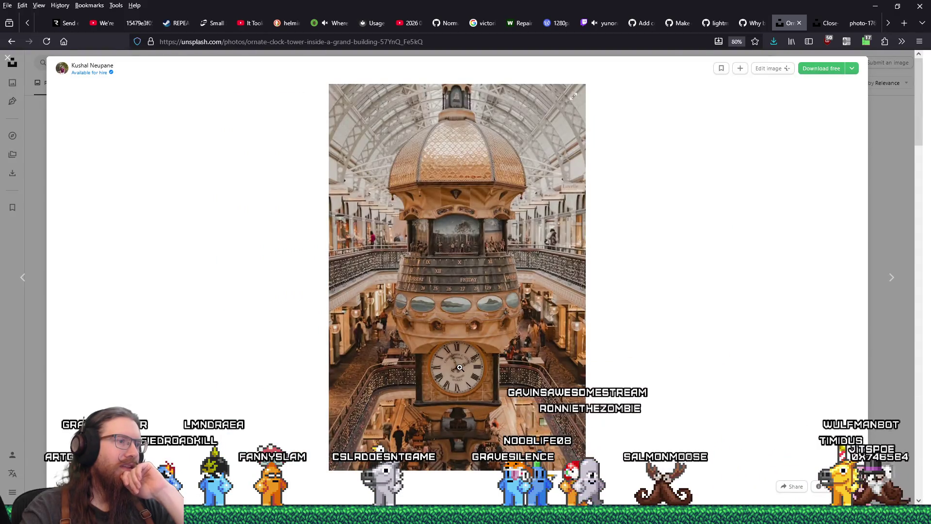
Zoom the ornate clock tower photo and open its full-size image in a new tab
{"action": "left_click", "coordinate": [460, 366]}
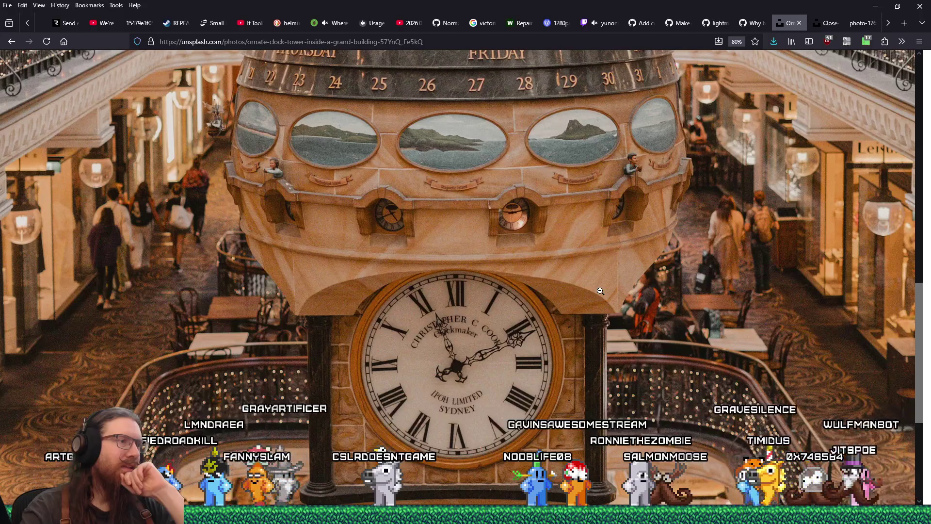
{"action": "right_click", "coordinate": [583, 233]}
{"action": "left_click", "coordinate": [611, 244]}
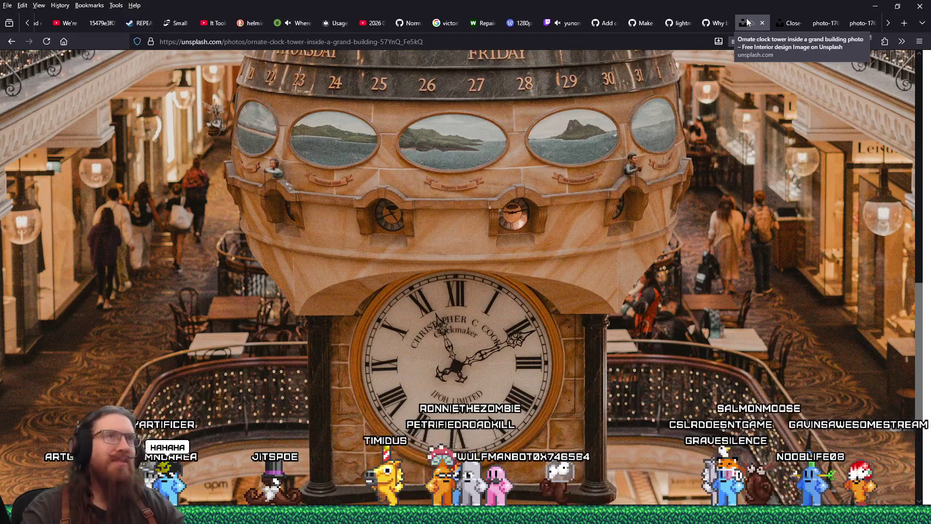
{"action": "left_click", "coordinate": [711, 25]}
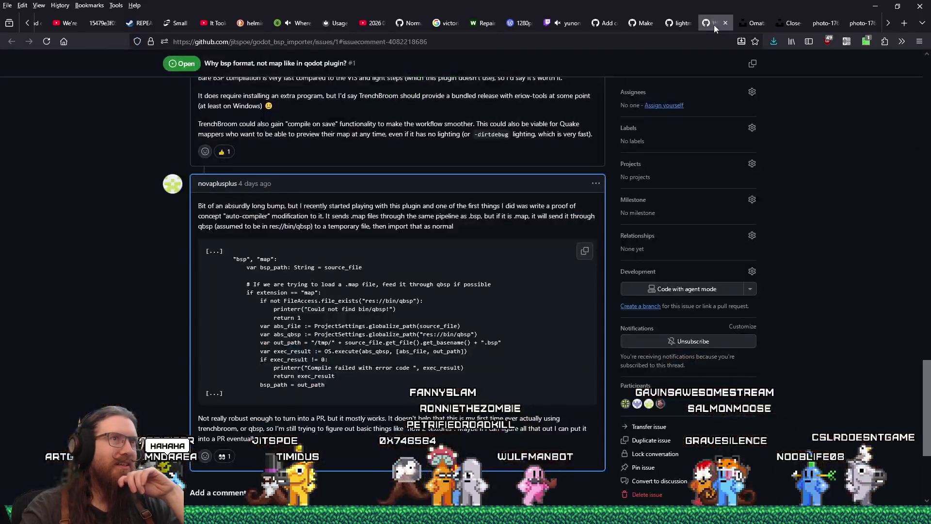
{"action": "left_click", "coordinate": [749, 23]}
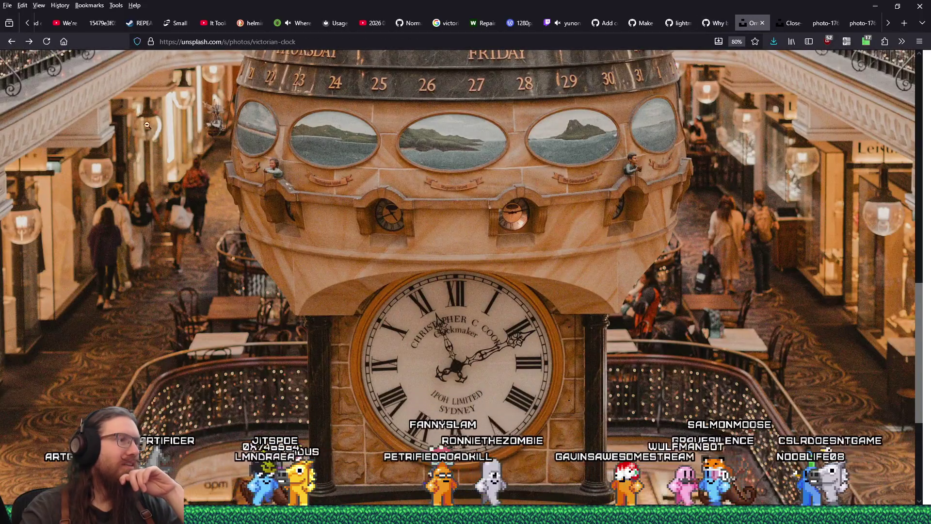
Go back to the victorian clock results and open the red-brick clock tower photo
{"action": "key", "text": "alt+Left"}
{"action": "scroll", "coordinate": [396, 265], "scroll_direction": "down", "scroll_amount": 4}
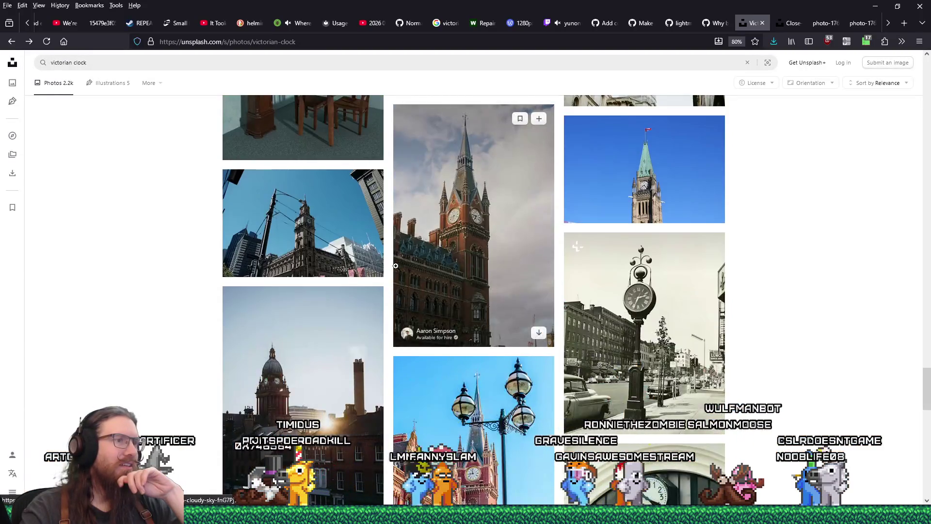
{"action": "scroll", "coordinate": [395, 266], "scroll_direction": "down", "scroll_amount": 3}
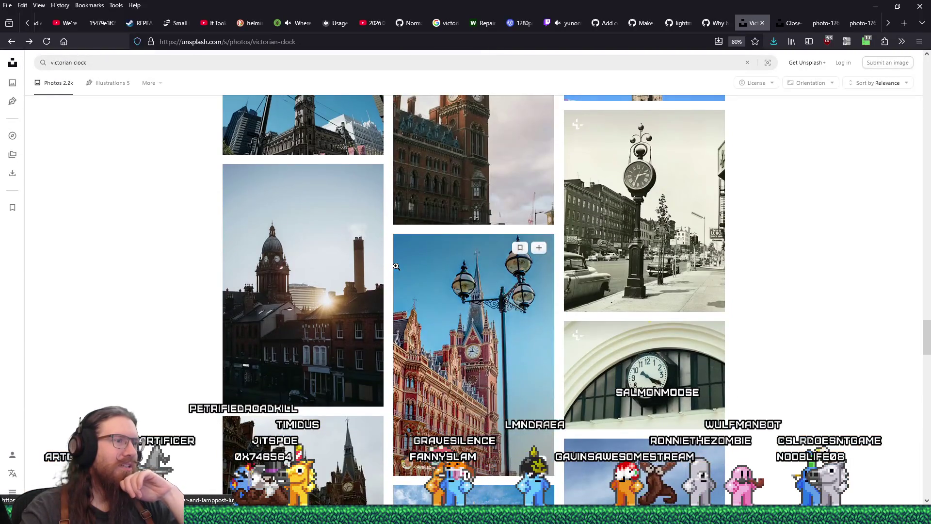
{"action": "scroll", "coordinate": [396, 266], "scroll_direction": "down", "scroll_amount": 3}
{"action": "scroll", "coordinate": [395, 266], "scroll_direction": "down", "scroll_amount": 3}
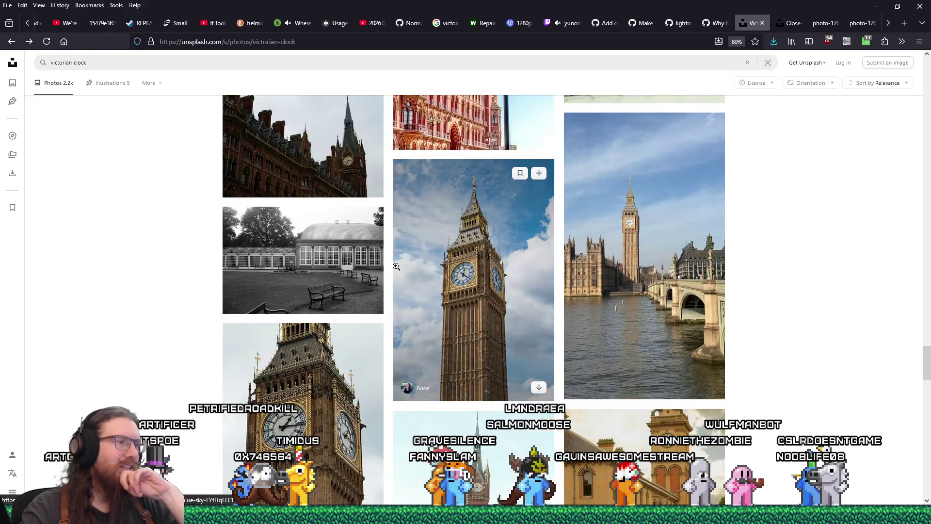
{"action": "scroll", "coordinate": [395, 266], "scroll_direction": "down", "scroll_amount": 1}
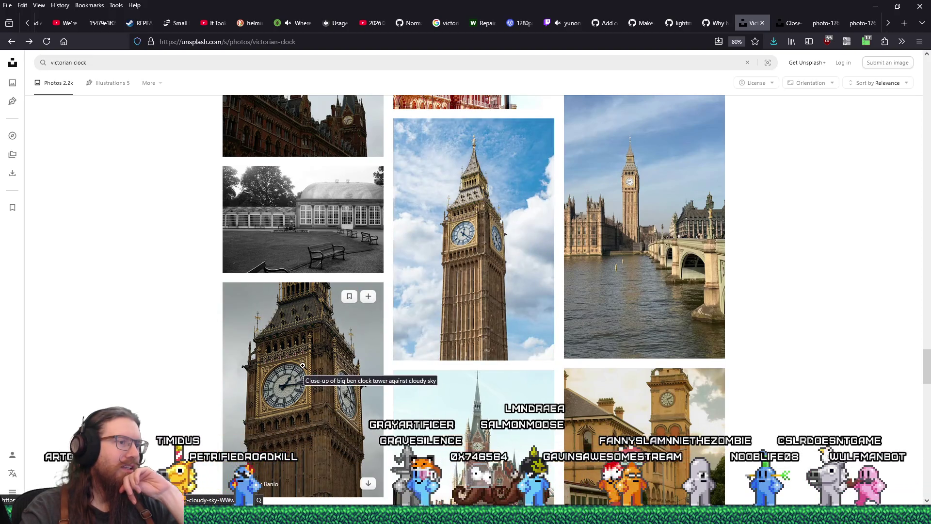
{"action": "scroll", "coordinate": [302, 365], "scroll_direction": "down", "scroll_amount": 3}
{"action": "left_click", "coordinate": [474, 329]}
Zoom in and out on the red-brick clock tower photo, then open a new blank tab
{"action": "left_click", "coordinate": [481, 311]}
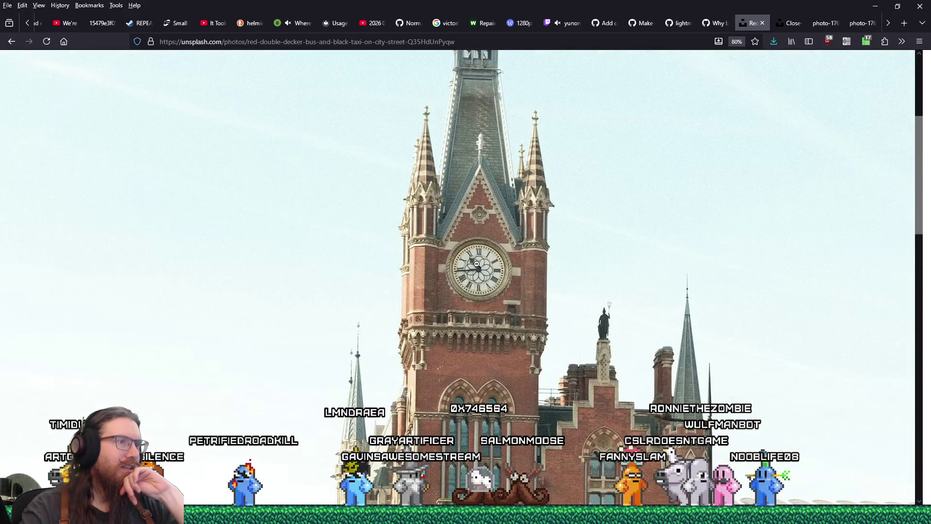
{"action": "left_click", "coordinate": [478, 262]}
{"action": "left_click", "coordinate": [463, 211]}
{"action": "left_click", "coordinate": [533, 220]}
{"action": "left_click", "coordinate": [606, 228]}
{"action": "scroll", "coordinate": [650, 235], "scroll_direction": "up", "scroll_amount": 3}
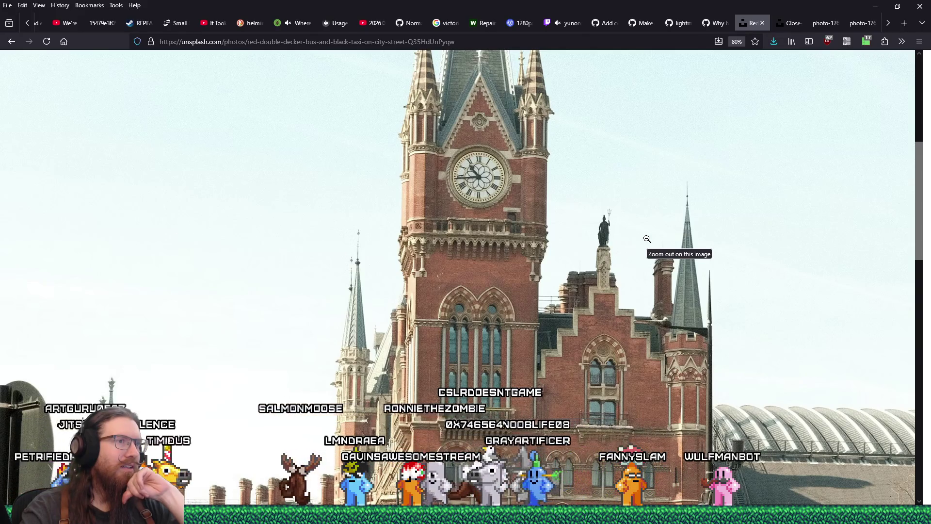
{"action": "key", "text": "ctrl+t"}
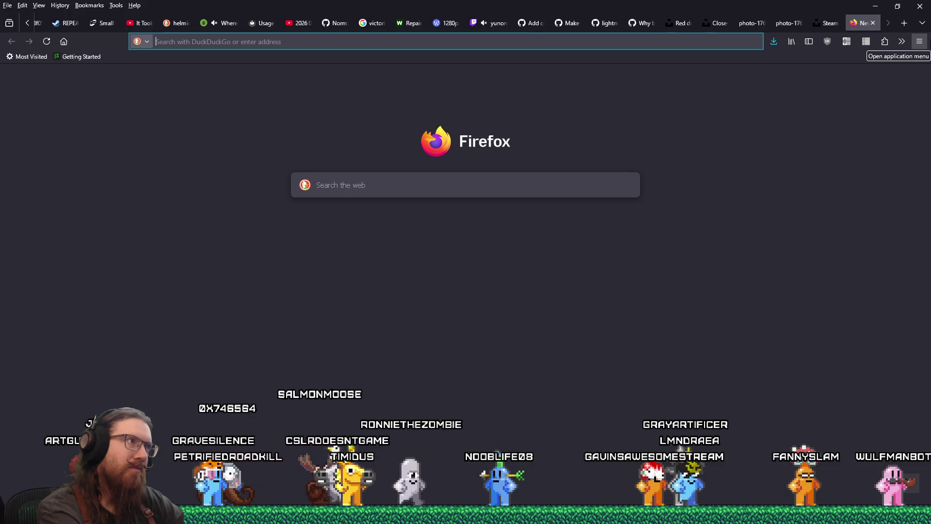
Search 'clock material maker', preview the Nodevember warped clocks image, then return to the steam clock tab
{"action": "type", "text": "clock "}
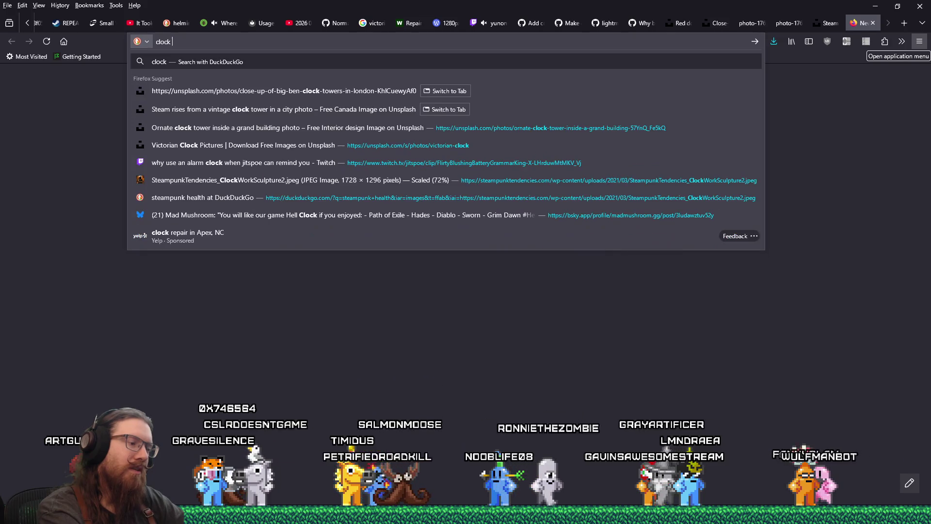
{"action": "type", "text": "material"}
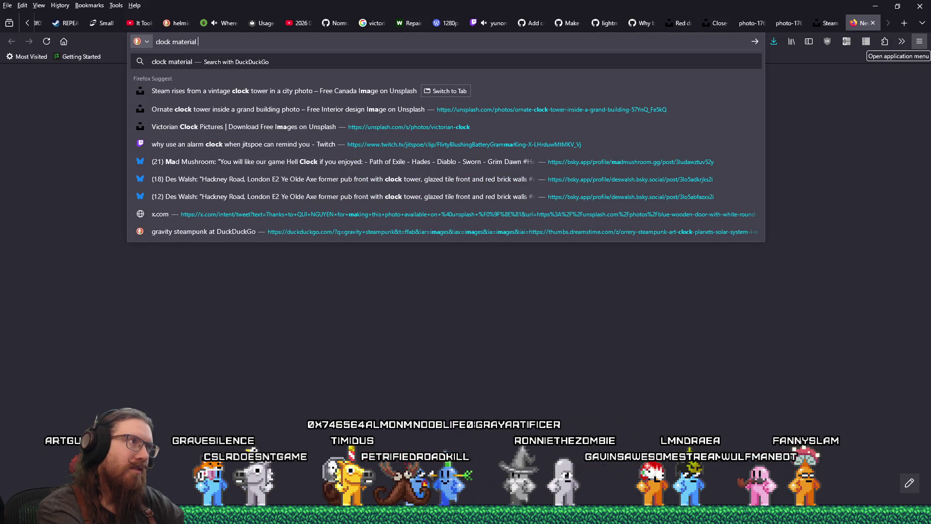
{"action": "type", "text": " maker"}
{"action": "key", "text": "Return"}
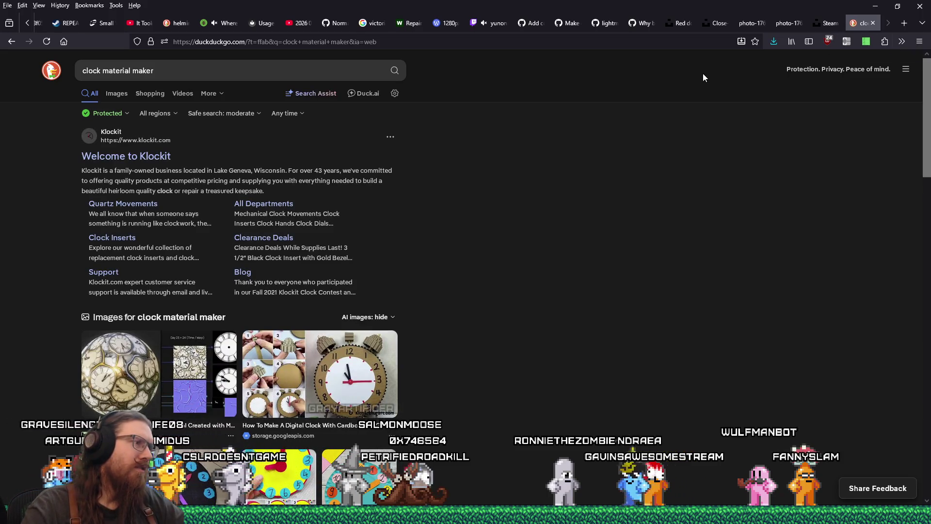
{"action": "left_click", "coordinate": [147, 349]}
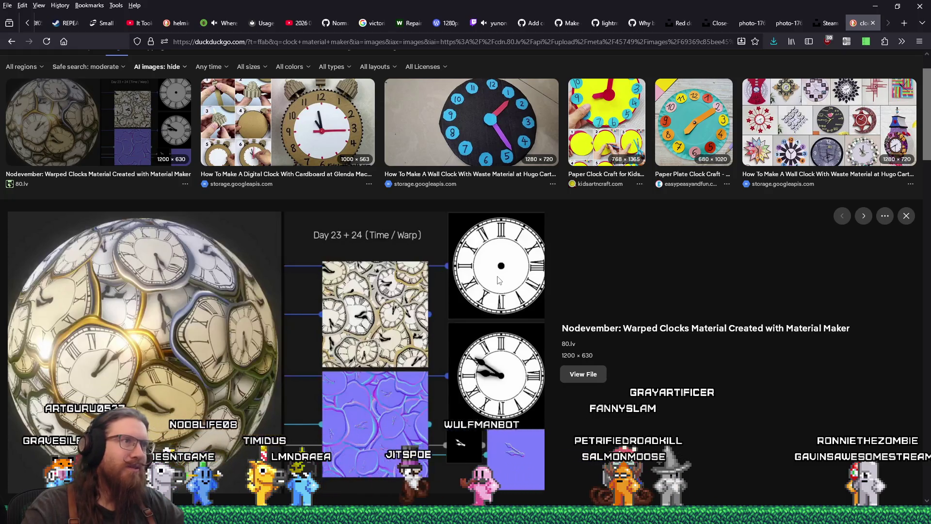
{"action": "scroll", "coordinate": [498, 279], "scroll_direction": "down", "scroll_amount": 4}
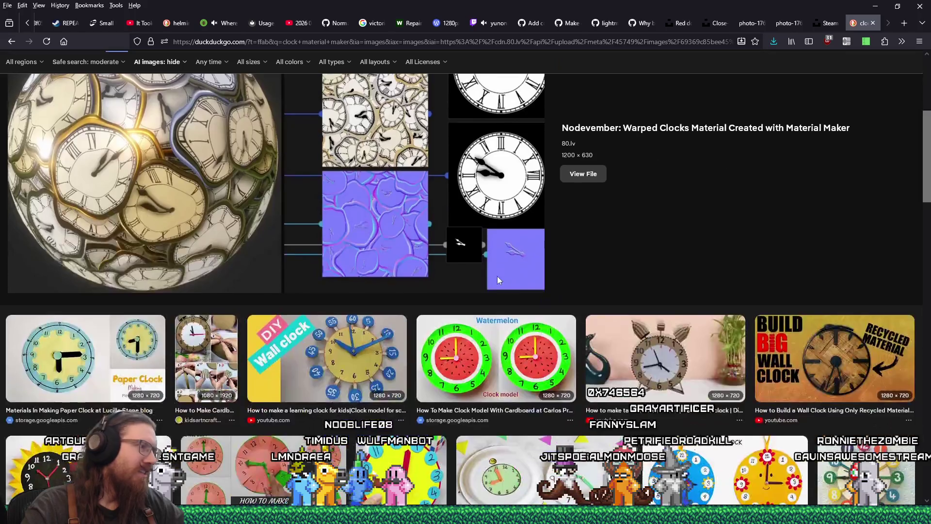
{"action": "scroll", "coordinate": [498, 280], "scroll_direction": "down", "scroll_amount": 3}
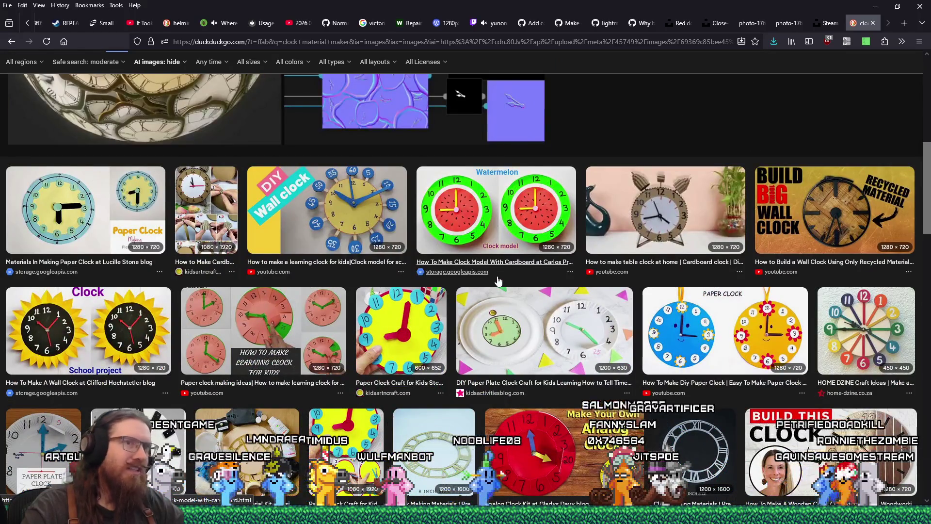
{"action": "scroll", "coordinate": [498, 279], "scroll_direction": "up", "scroll_amount": 7}
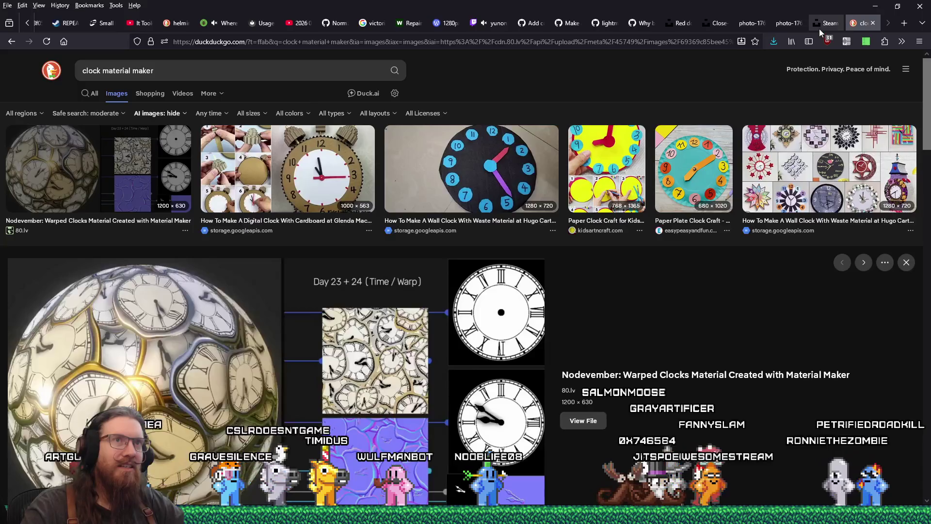
{"action": "left_click", "coordinate": [822, 24]}
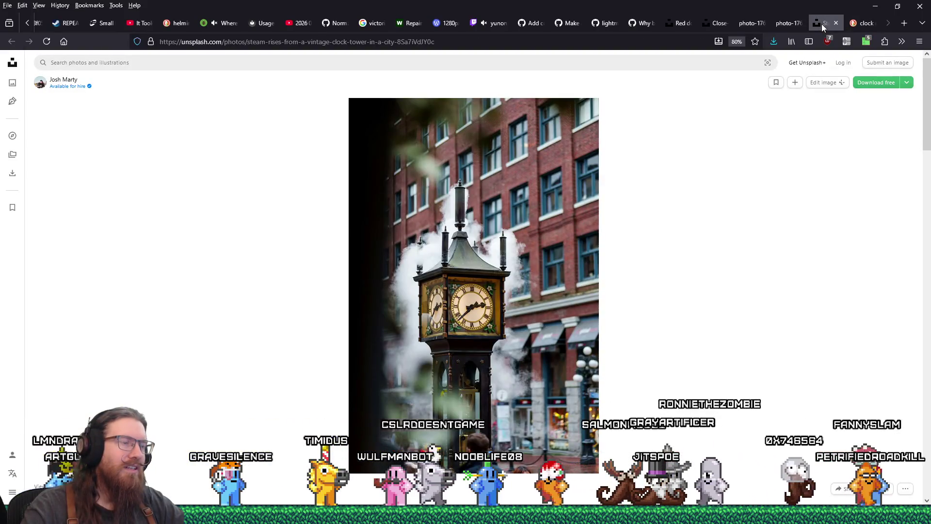
Zoom into the steam clock tower photo to inspect it, then open a blank tab
{"action": "left_click", "coordinate": [474, 301]}
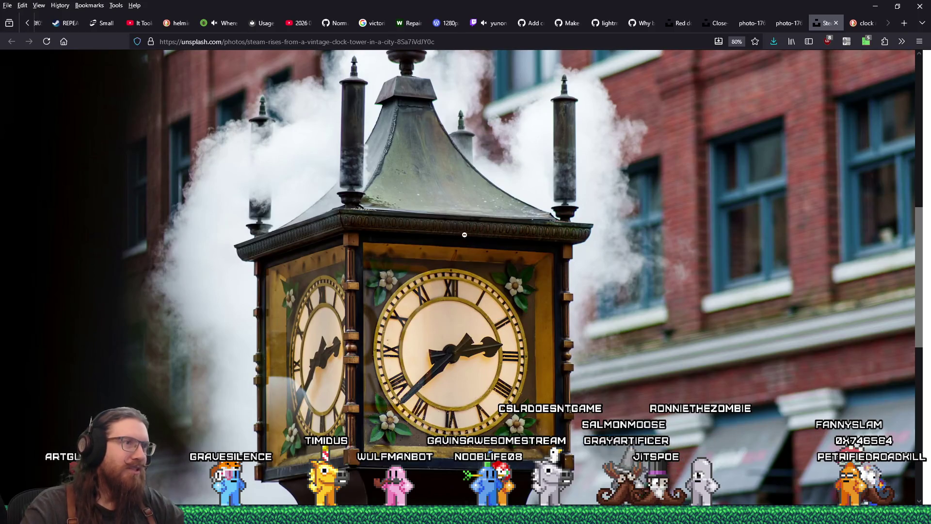
{"action": "scroll", "coordinate": [491, 273], "scroll_direction": "down", "scroll_amount": 3}
{"action": "scroll", "coordinate": [493, 268], "scroll_direction": "up", "scroll_amount": 1}
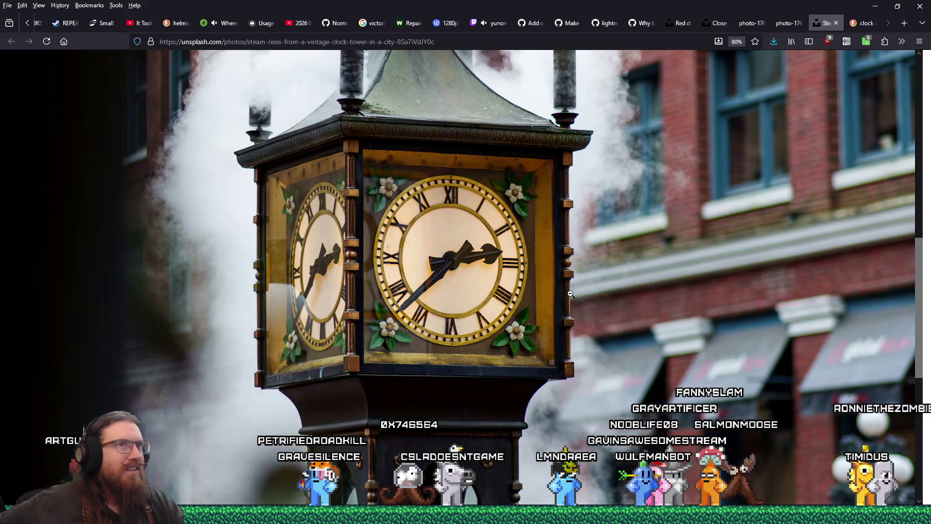
{"action": "left_click", "coordinate": [905, 23]}
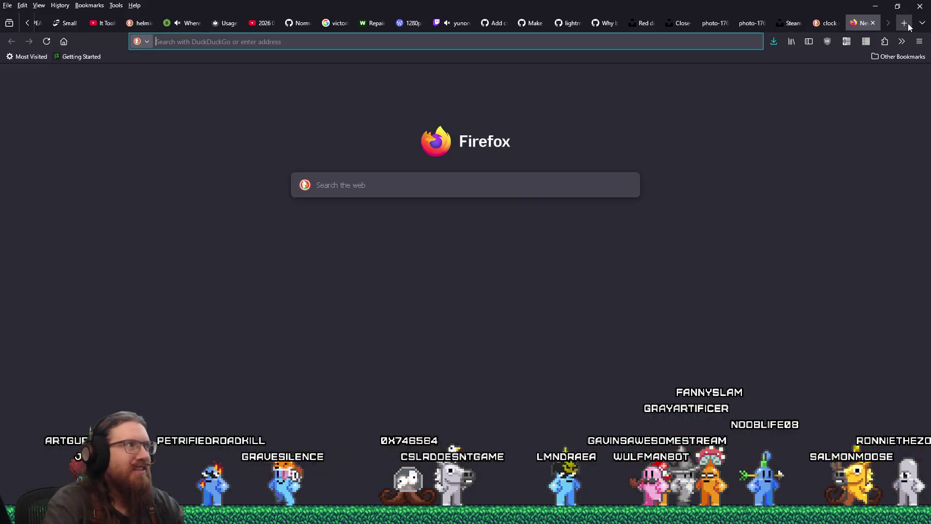
Search DuckDuckGo for 'batch renamer' and look over a result before returning
{"action": "type", "text": "batch renamer"}
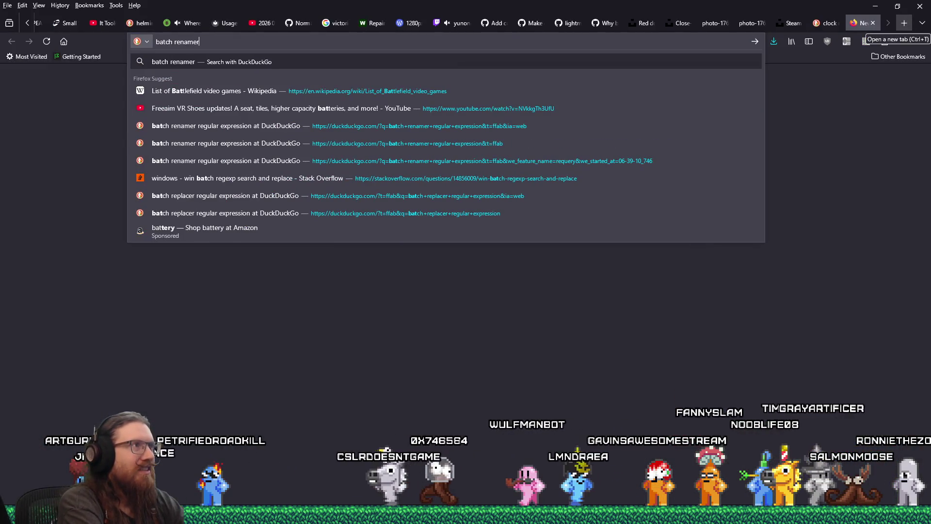
{"action": "key", "text": "Return"}
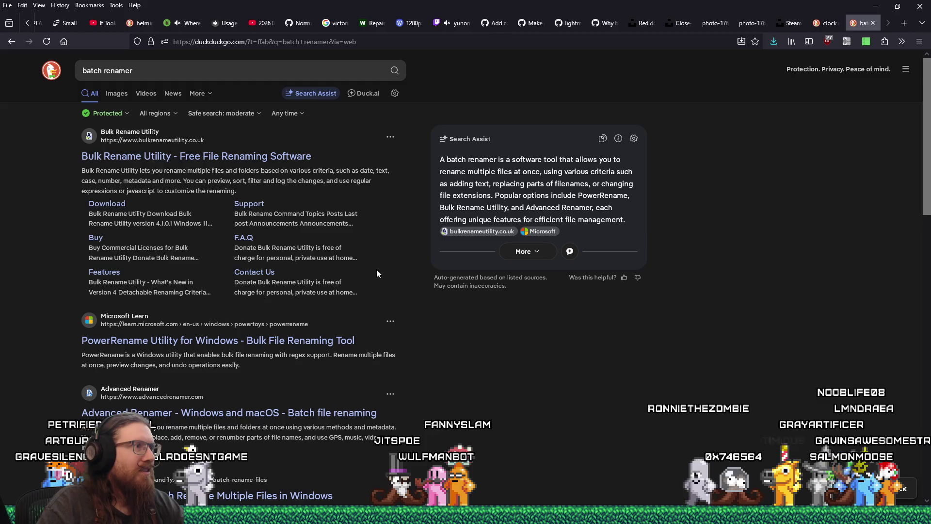
{"action": "scroll", "coordinate": [377, 273], "scroll_direction": "down", "scroll_amount": 4}
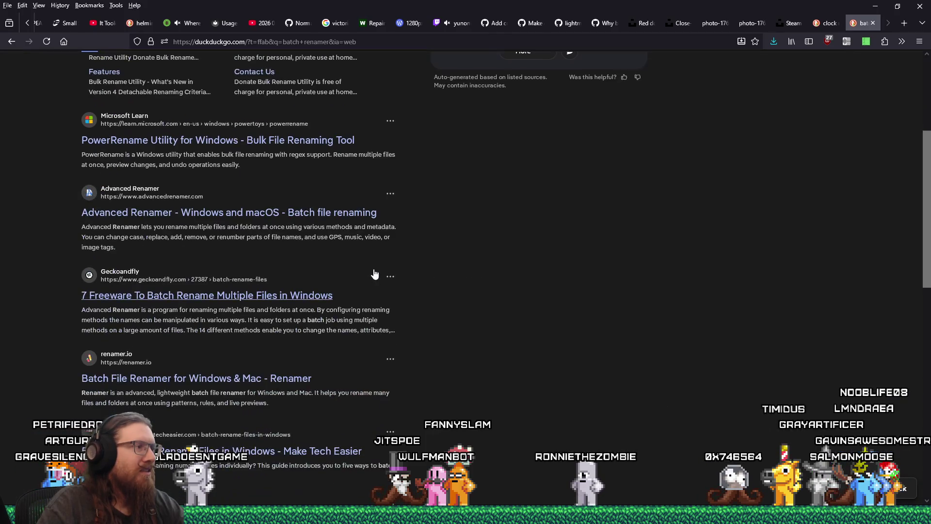
{"action": "scroll", "coordinate": [374, 274], "scroll_direction": "up", "scroll_amount": 4}
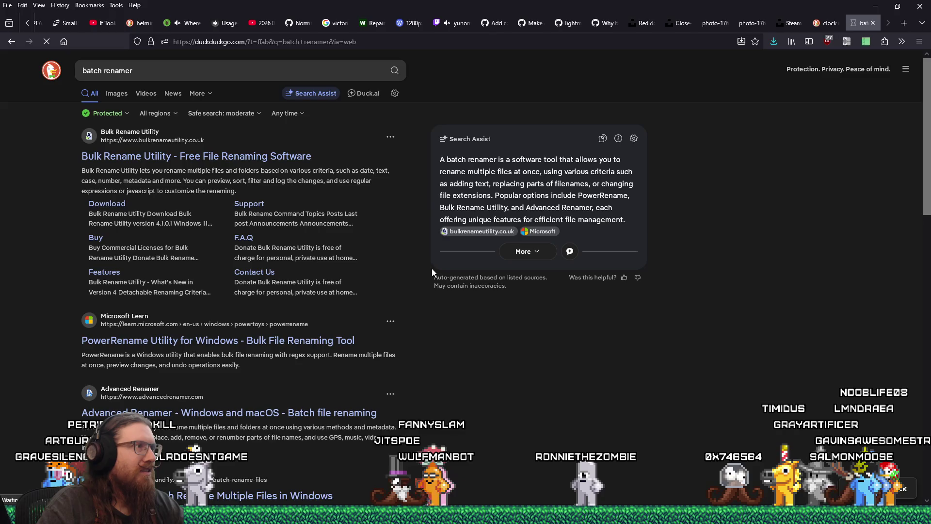
{"action": "scroll", "coordinate": [432, 269], "scroll_direction": "down", "scroll_amount": 8}
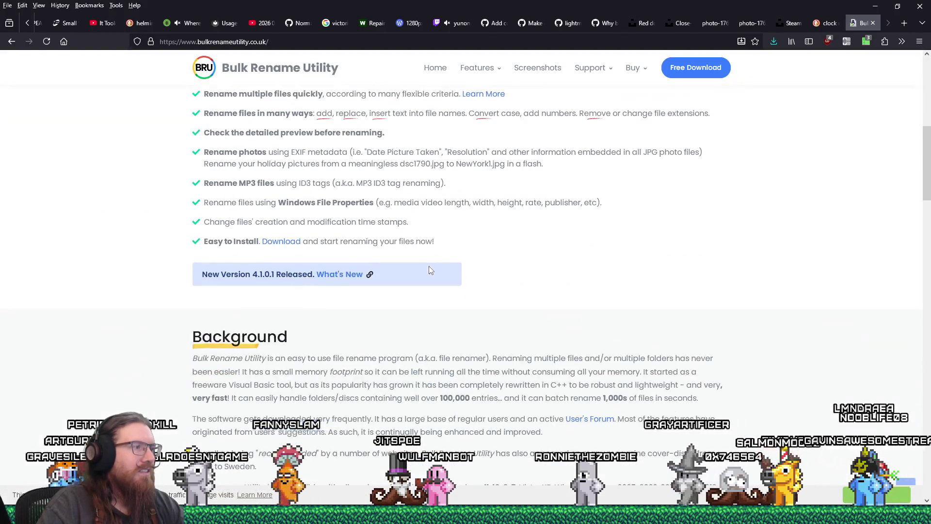
{"action": "left_click", "coordinate": [12, 41]}
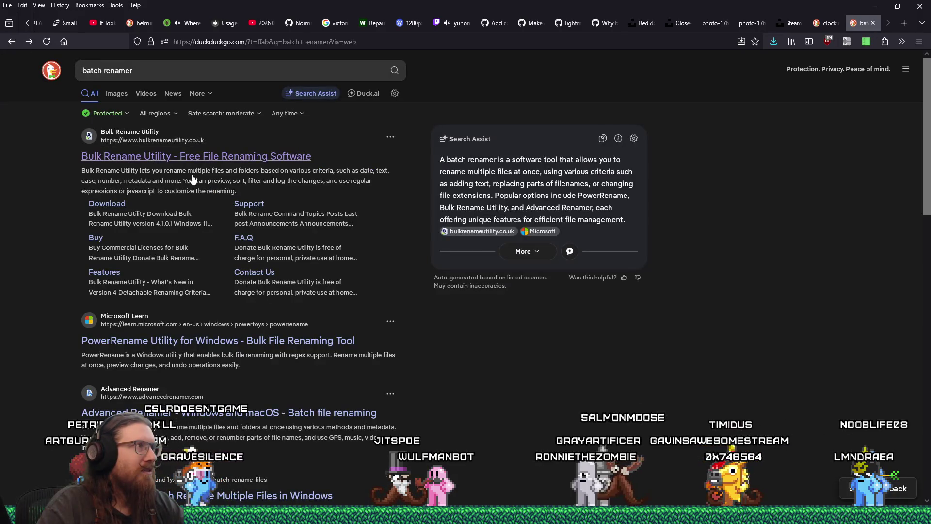
Refine the search to 'batch renamer sourceforge' and open the SourceForge Batch Renamer page
{"action": "scroll", "coordinate": [194, 183], "scroll_direction": "down", "scroll_amount": 5}
{"action": "scroll", "coordinate": [203, 187], "scroll_direction": "down", "scroll_amount": 6}
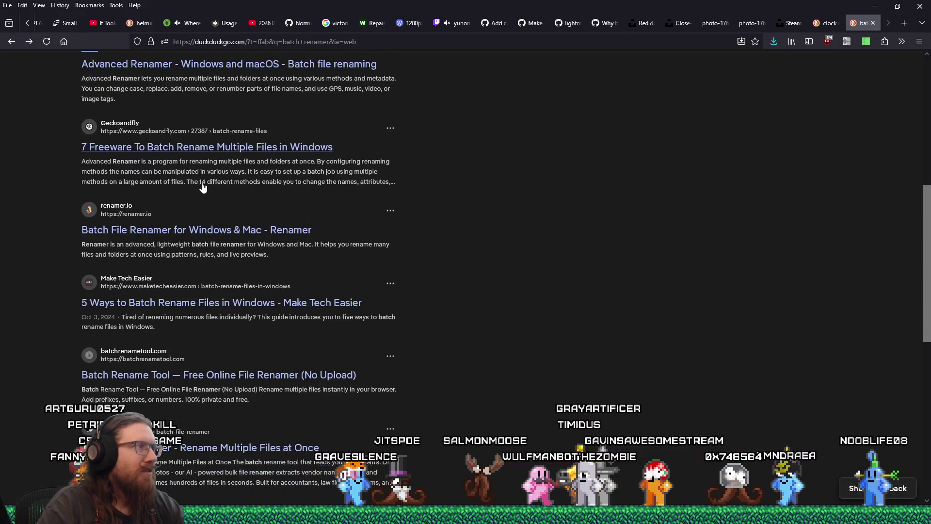
{"action": "scroll", "coordinate": [203, 187], "scroll_direction": "up", "scroll_amount": 5}
{"action": "left_click", "coordinate": [214, 71]}
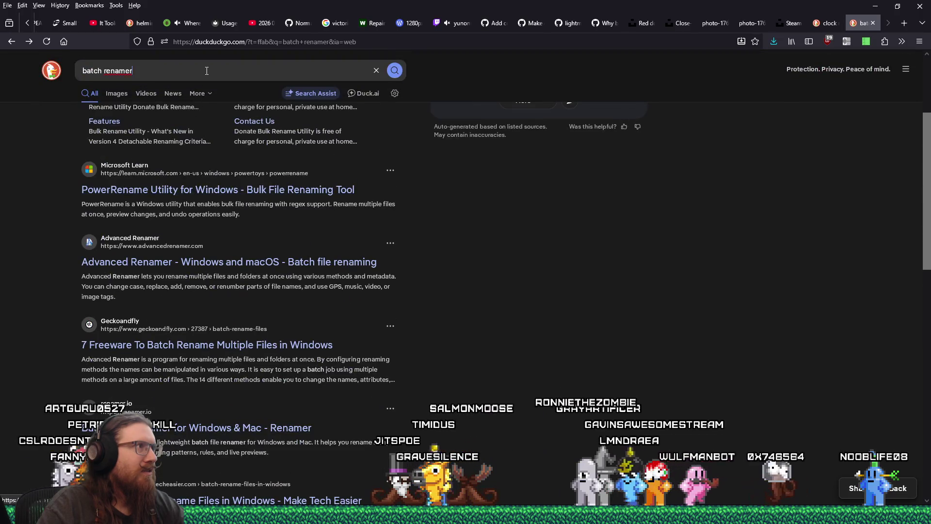
{"action": "type", "text": "sourceforge"}
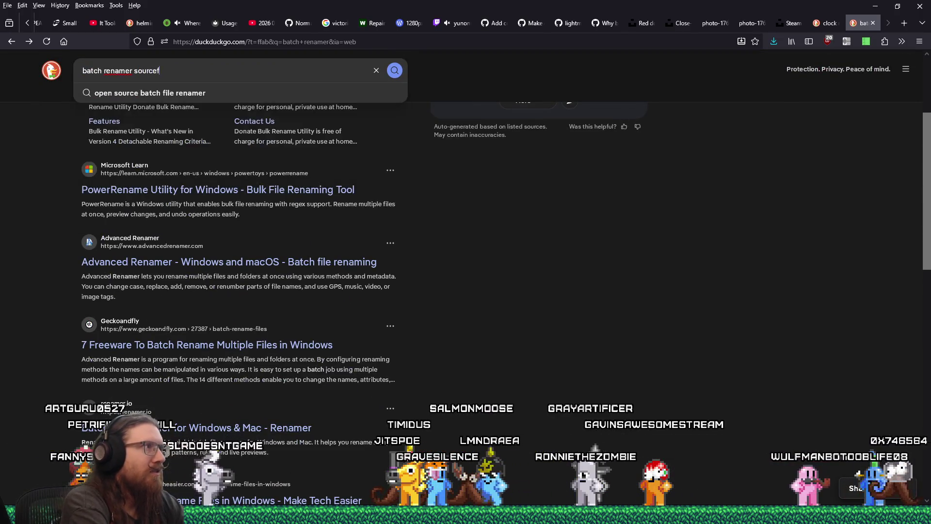
{"action": "key", "text": "Return"}
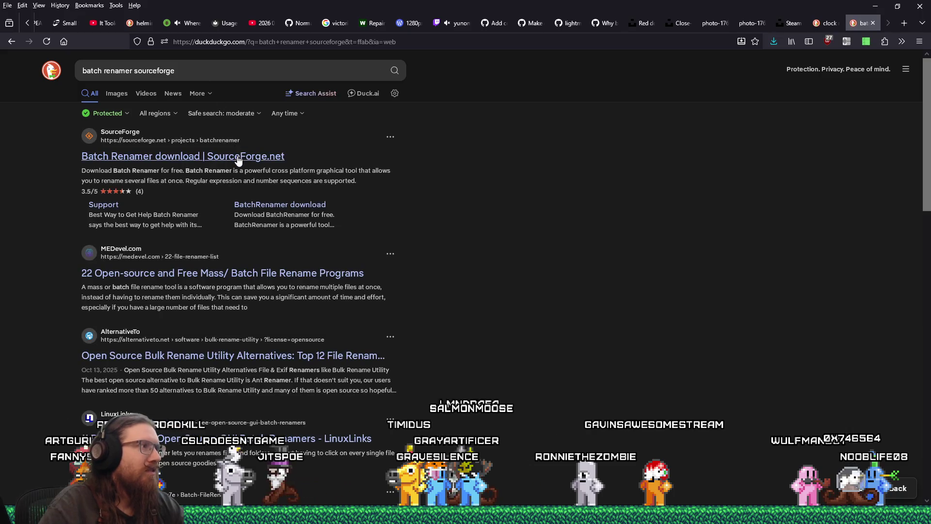
{"action": "left_click", "coordinate": [249, 162]}
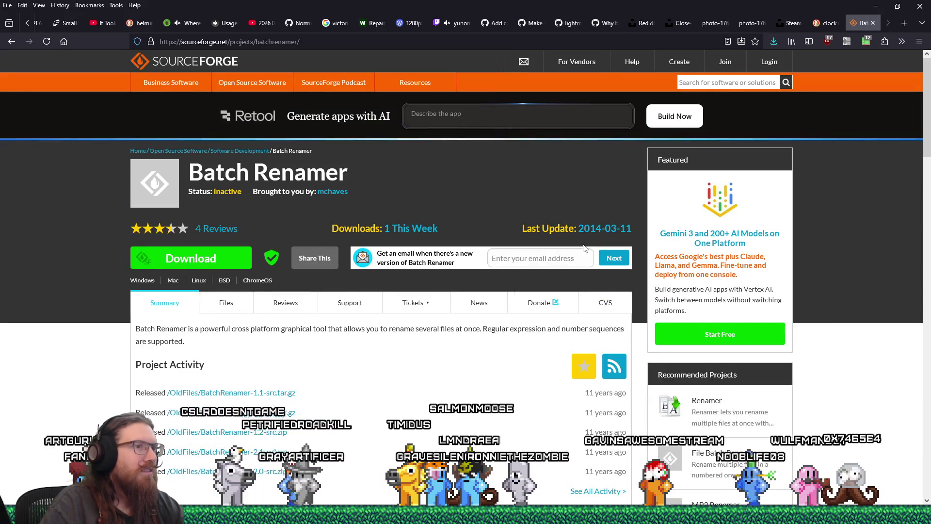
Copy the SourceForge Batch Renamer project page address
{"action": "scroll", "coordinate": [585, 249], "scroll_direction": "down", "scroll_amount": 10}
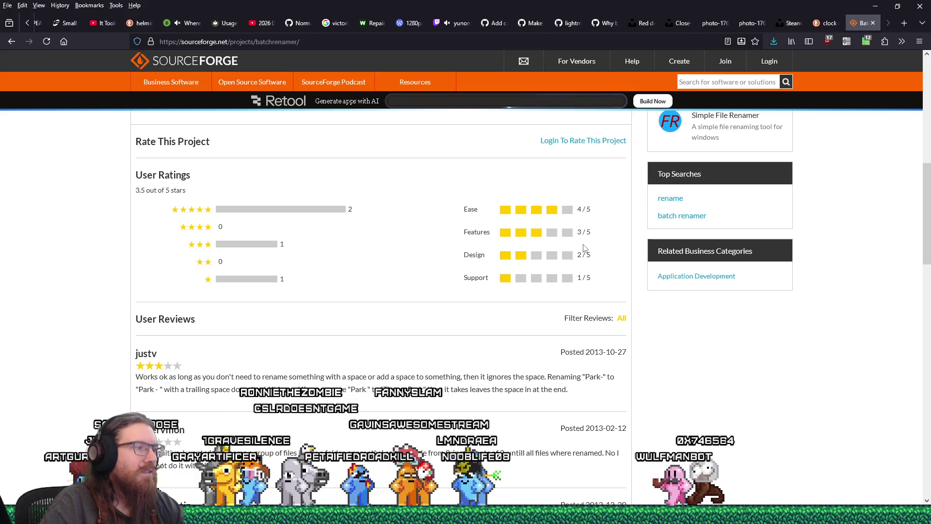
{"action": "scroll", "coordinate": [584, 248], "scroll_direction": "down", "scroll_amount": 3}
{"action": "scroll", "coordinate": [579, 248], "scroll_direction": "down", "scroll_amount": 5}
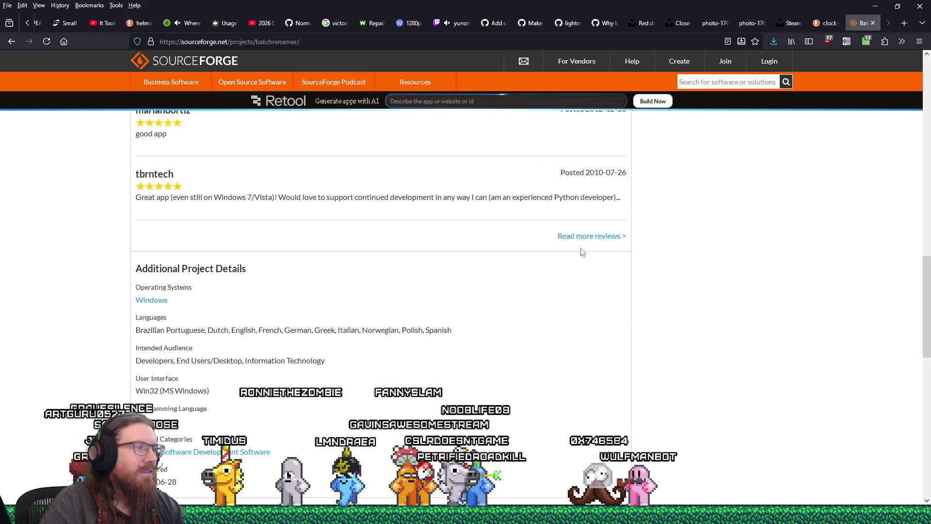
{"action": "scroll", "coordinate": [580, 249], "scroll_direction": "up", "scroll_amount": 7}
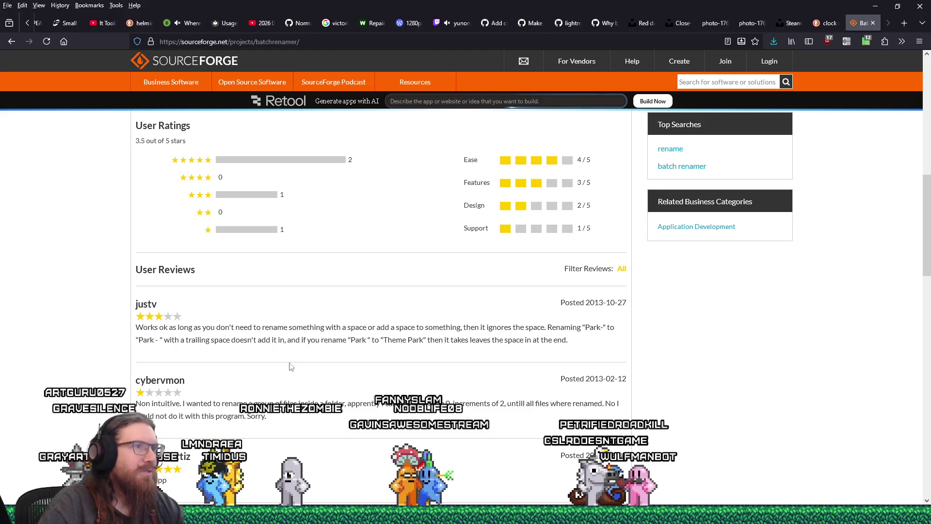
{"action": "scroll", "coordinate": [324, 336], "scroll_direction": "up", "scroll_amount": 10}
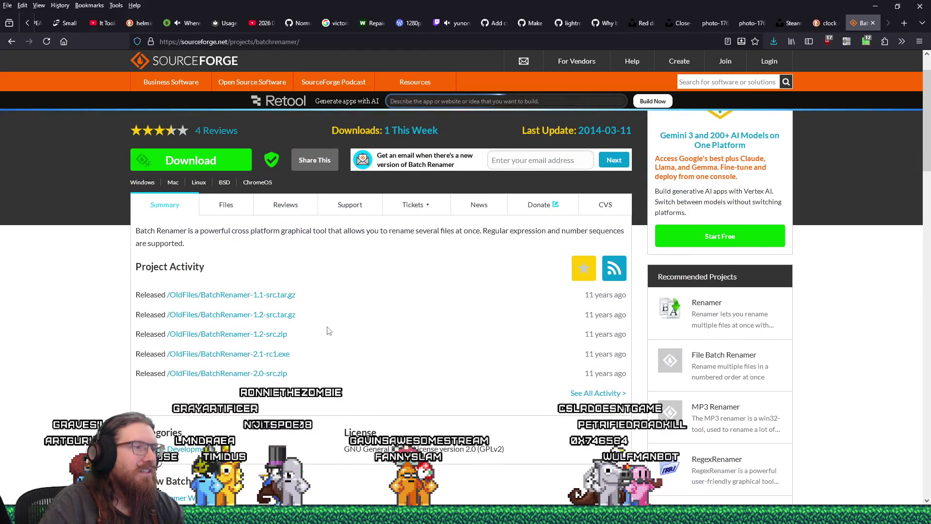
{"action": "right_click", "coordinate": [269, 42]}
{"action": "left_click", "coordinate": [283, 99]}
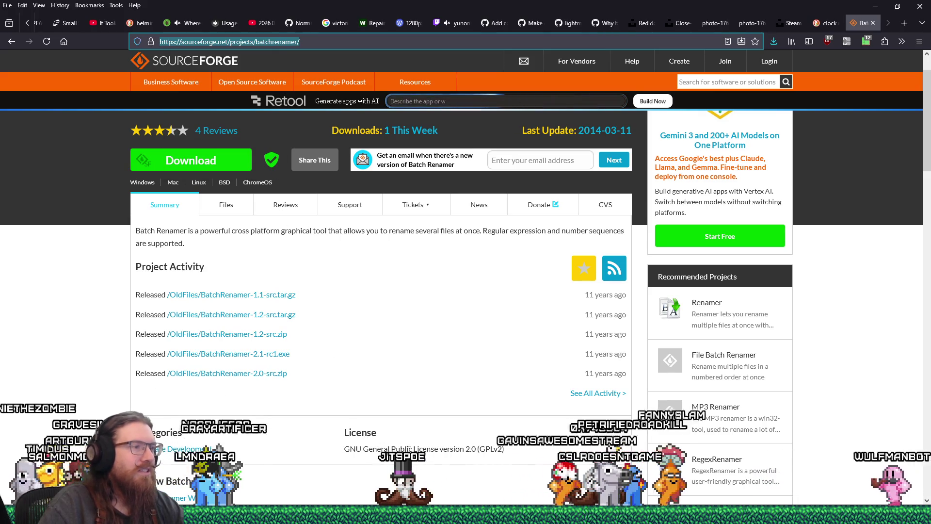
{"action": "key", "text": "alt+Tab"}
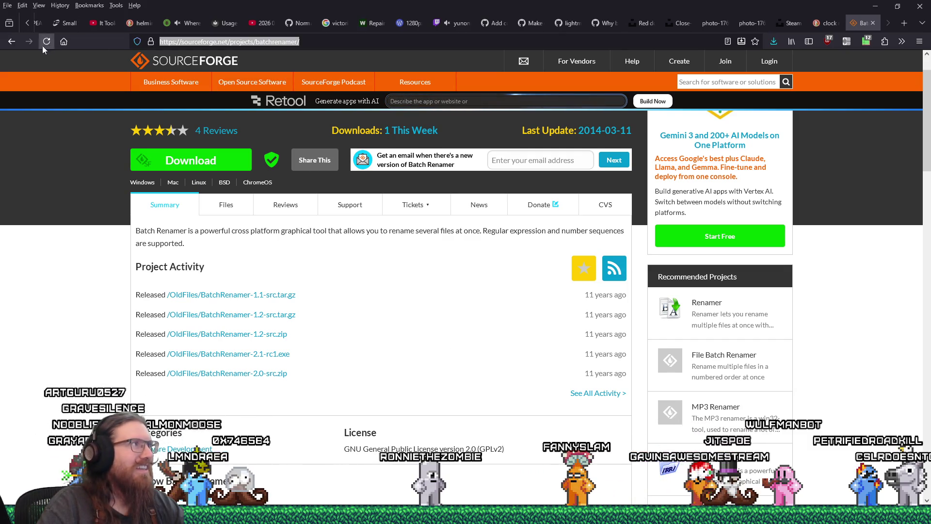
Open the BatchRenamer project from the results, view its sample screenshot, then close it
{"action": "key", "text": "alt+Left"}
{"action": "scroll", "coordinate": [475, 226], "scroll_direction": "down", "scroll_amount": 5}
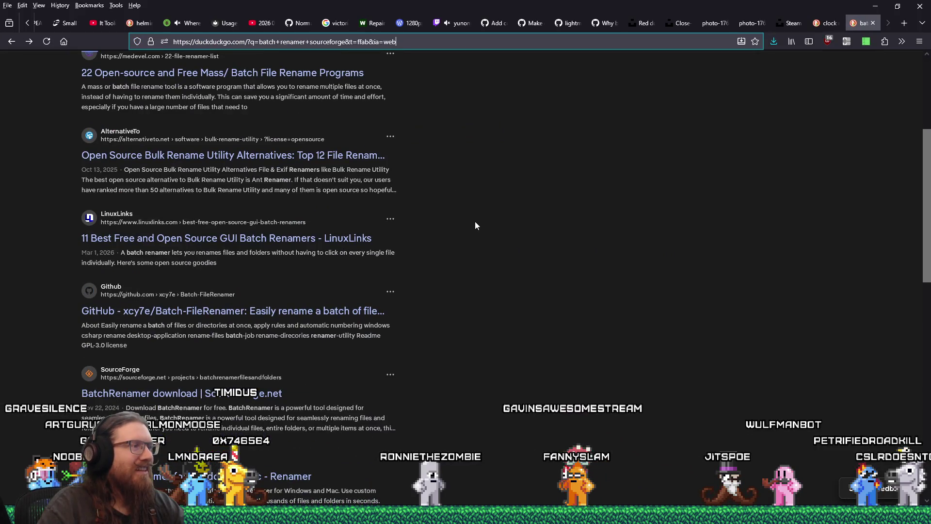
{"action": "left_click", "coordinate": [270, 393]}
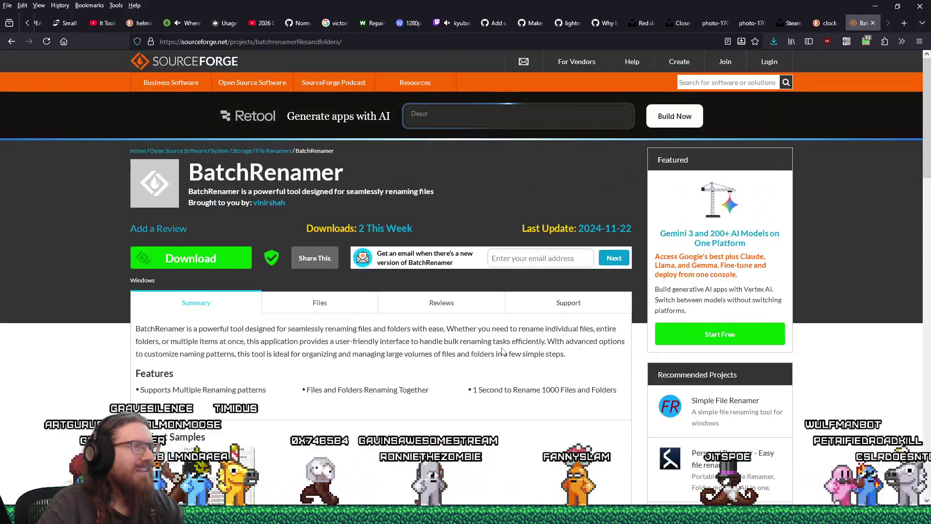
{"action": "scroll", "coordinate": [502, 351], "scroll_direction": "down", "scroll_amount": 20}
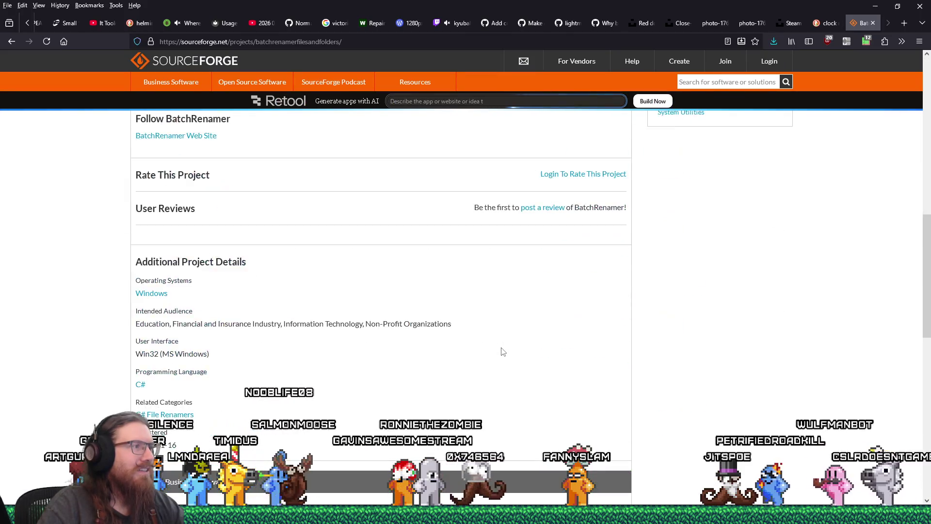
{"action": "scroll", "coordinate": [502, 347], "scroll_direction": "up", "scroll_amount": 20}
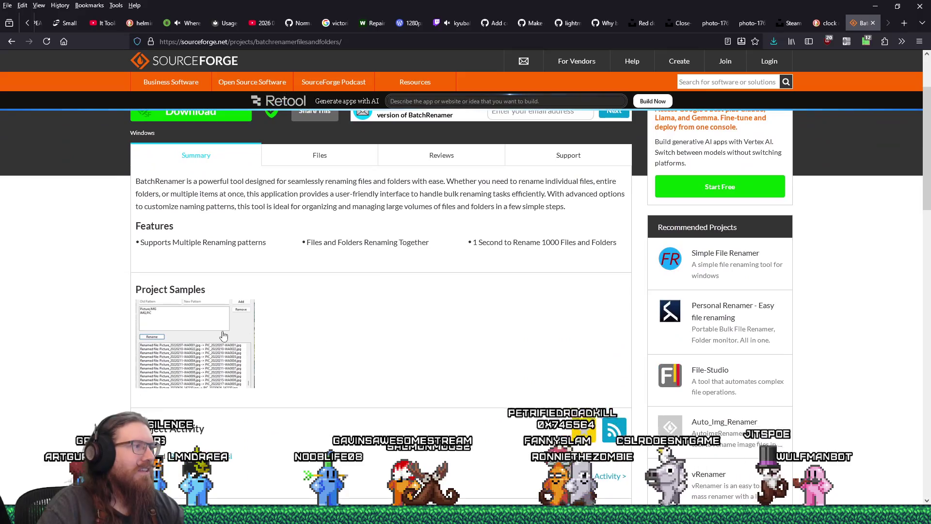
{"action": "left_click", "coordinate": [223, 336]}
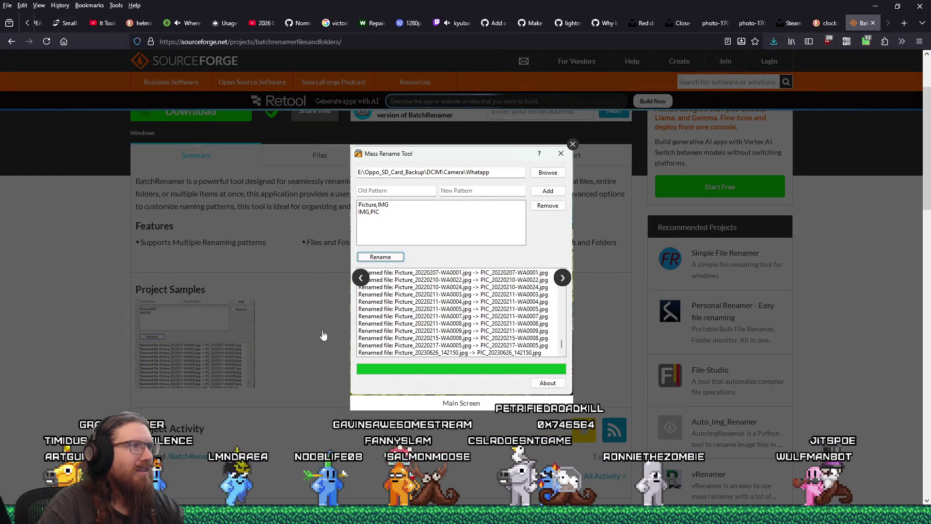
{"action": "scroll", "coordinate": [323, 335], "scroll_direction": "up", "scroll_amount": 3}
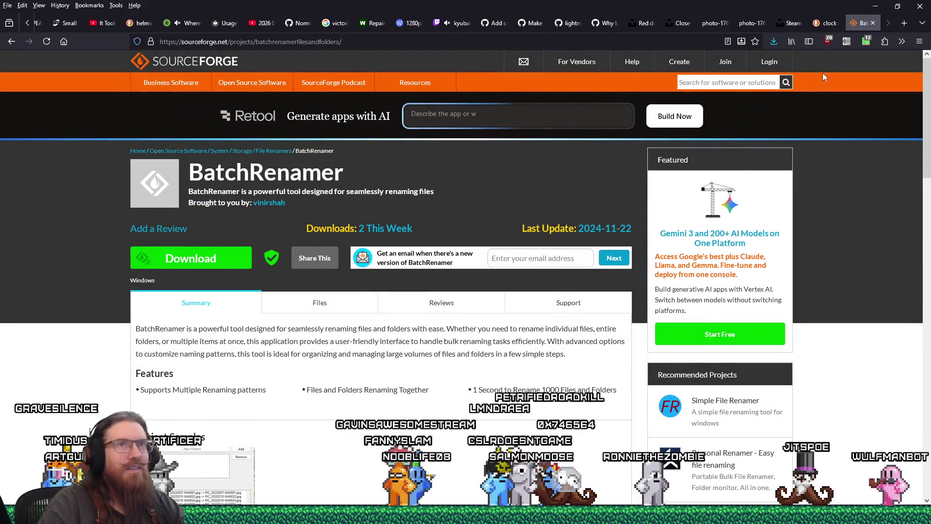
{"action": "left_click", "coordinate": [874, 23]}
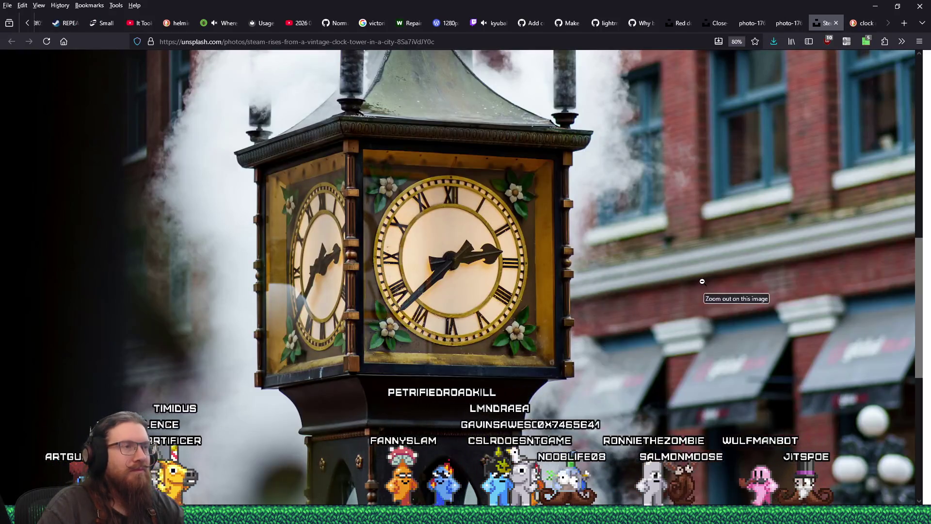
Revisit the clock material maker results, domed arcade clock and saved Big Ben image tabs
{"action": "left_click", "coordinate": [861, 25]}
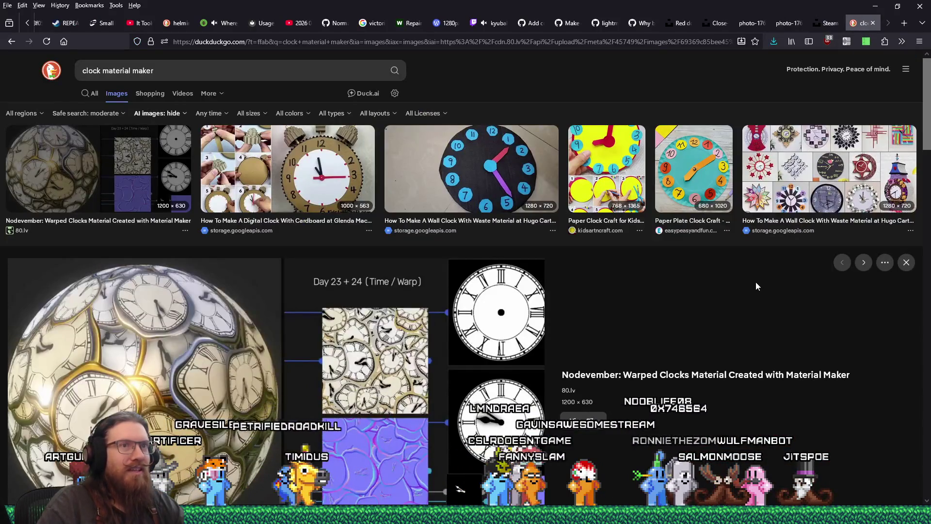
{"action": "scroll", "coordinate": [757, 286], "scroll_direction": "down", "scroll_amount": 10}
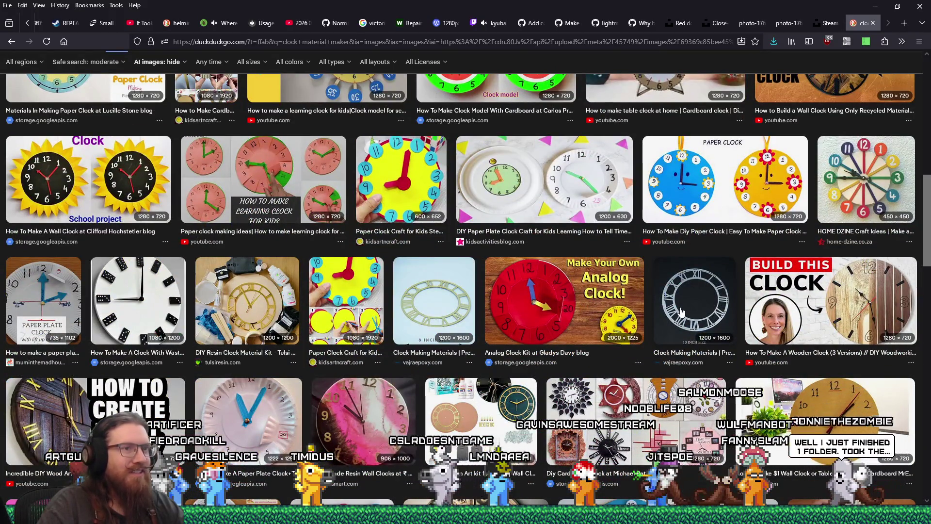
{"action": "scroll", "coordinate": [681, 311], "scroll_direction": "up", "scroll_amount": 10}
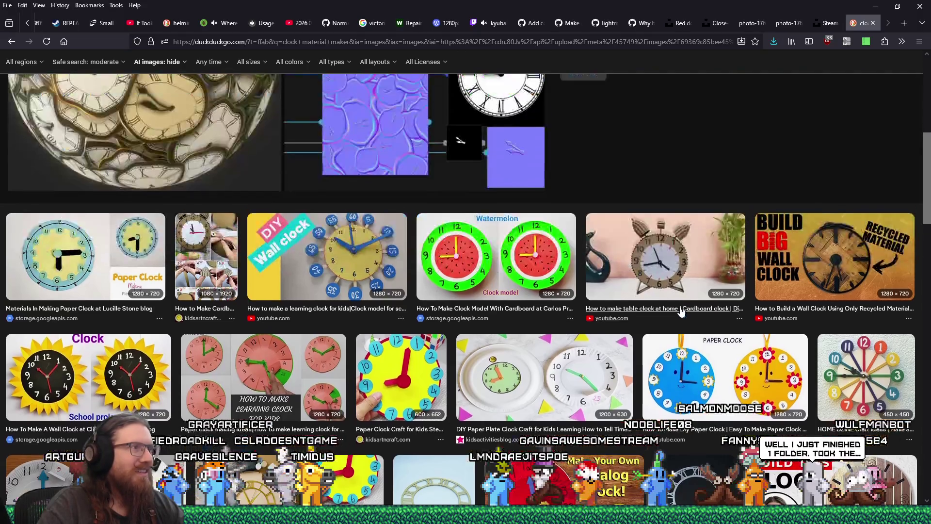
{"action": "left_click", "coordinate": [813, 23]}
{"action": "left_click", "coordinate": [790, 24]}
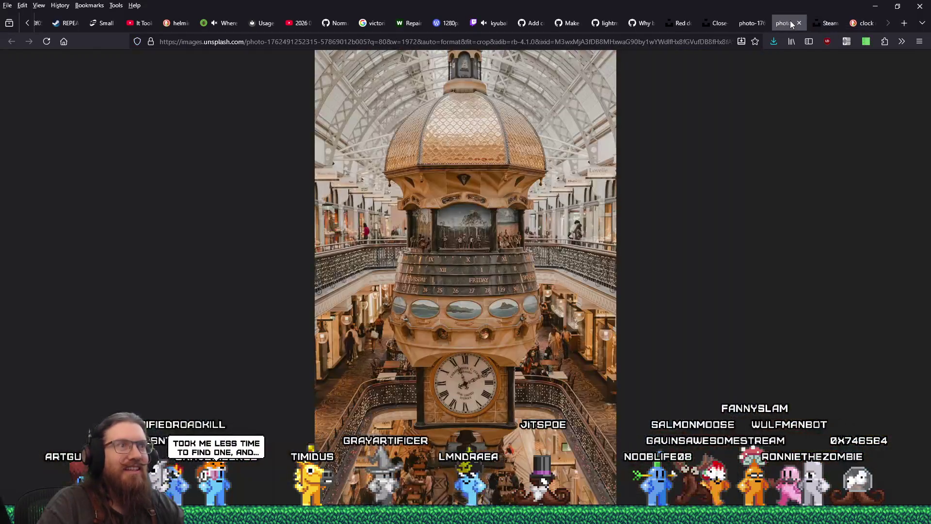
{"action": "left_click", "coordinate": [755, 23]}
Fit the St Pancras clock tower photo on screen, then close it to the victorian clock results
{"action": "left_click", "coordinate": [719, 23]}
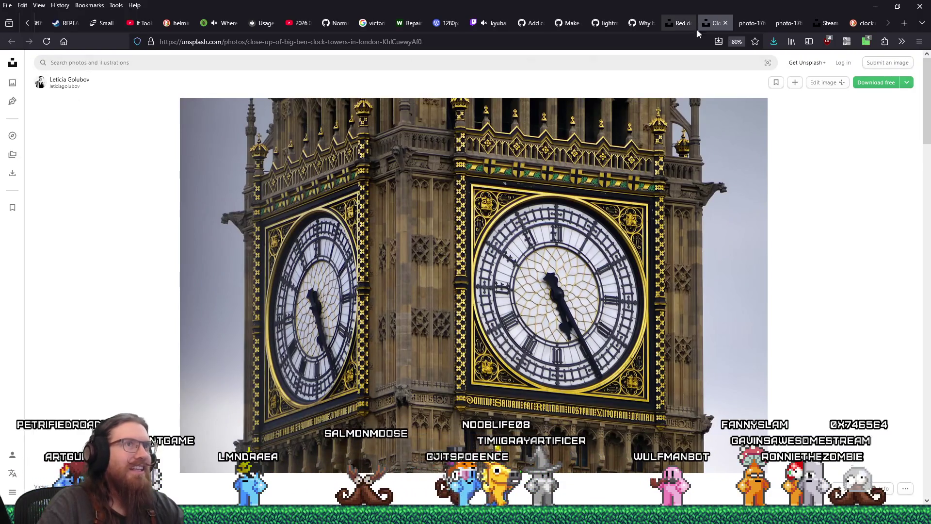
{"action": "left_click", "coordinate": [682, 24]}
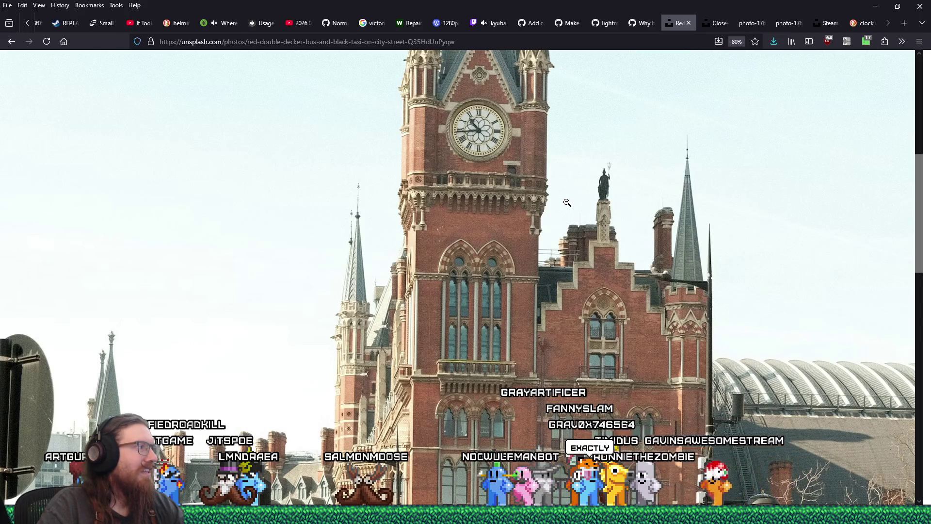
{"action": "left_click", "coordinate": [493, 184]}
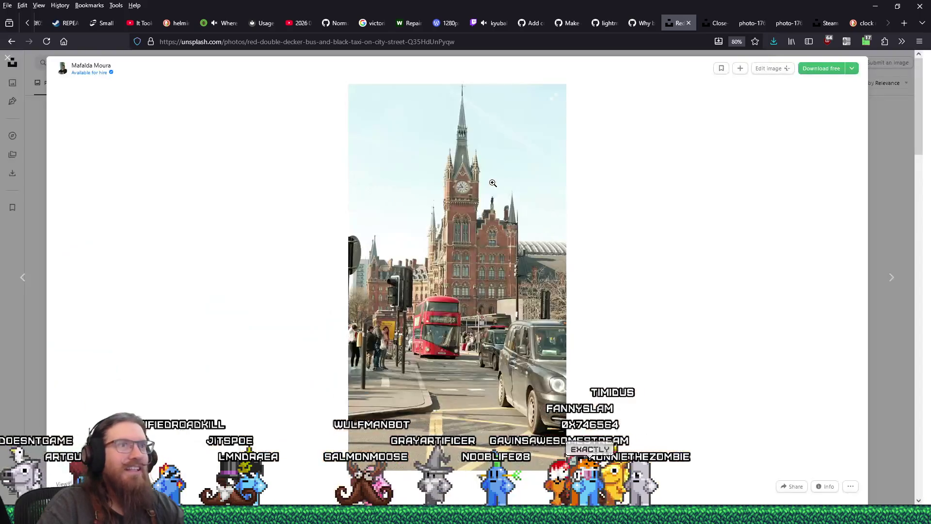
{"action": "left_click", "coordinate": [26, 70]}
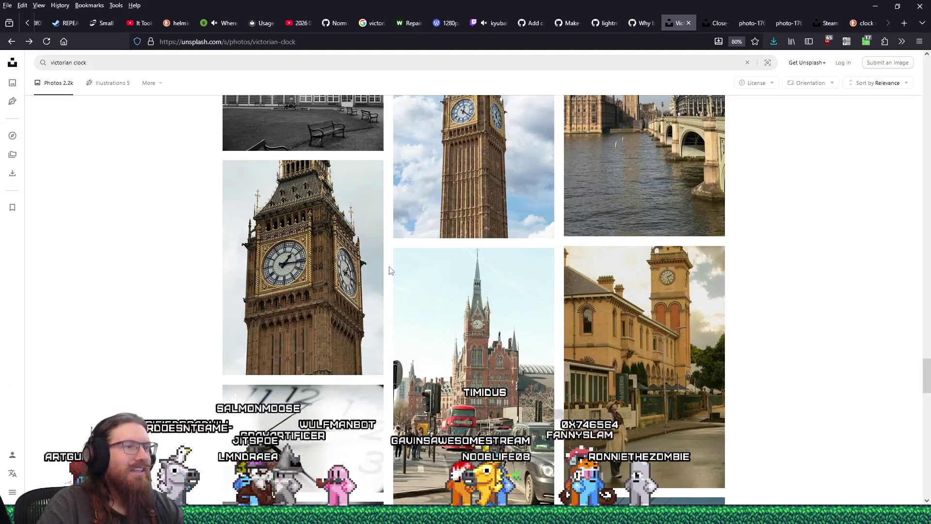
Scroll the victorian clock results, open the ornate green-and-copper clock face photo, and bring up its image options
{"action": "scroll", "coordinate": [391, 270], "scroll_direction": "down", "scroll_amount": 4}
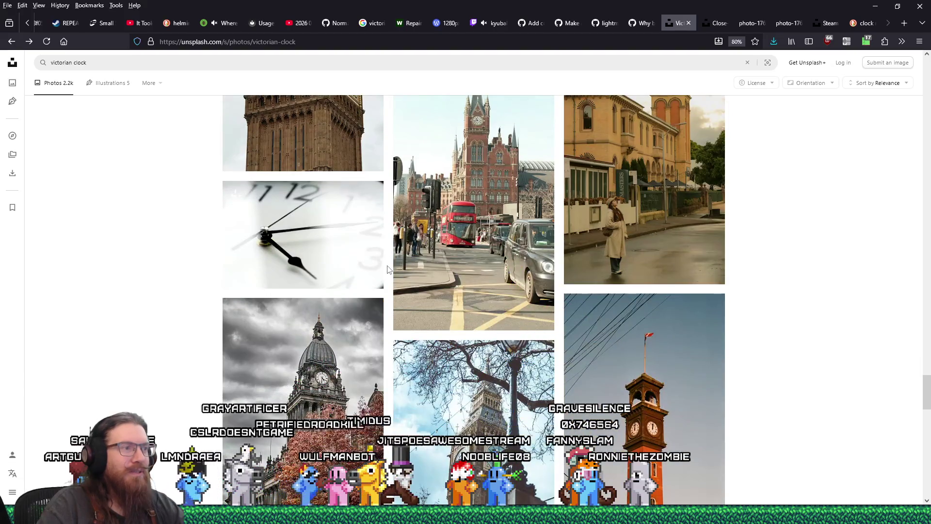
{"action": "scroll", "coordinate": [388, 270], "scroll_direction": "down", "scroll_amount": 3}
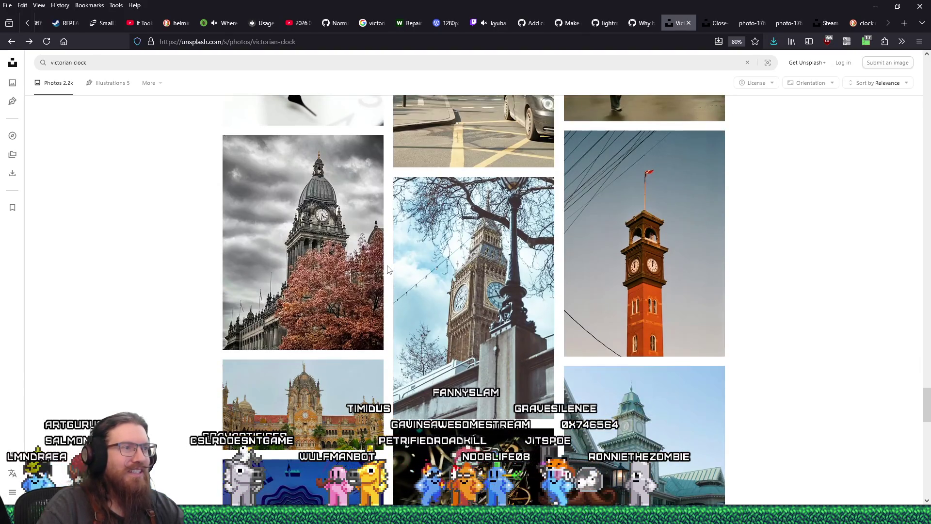
{"action": "scroll", "coordinate": [388, 270], "scroll_direction": "down", "scroll_amount": 3}
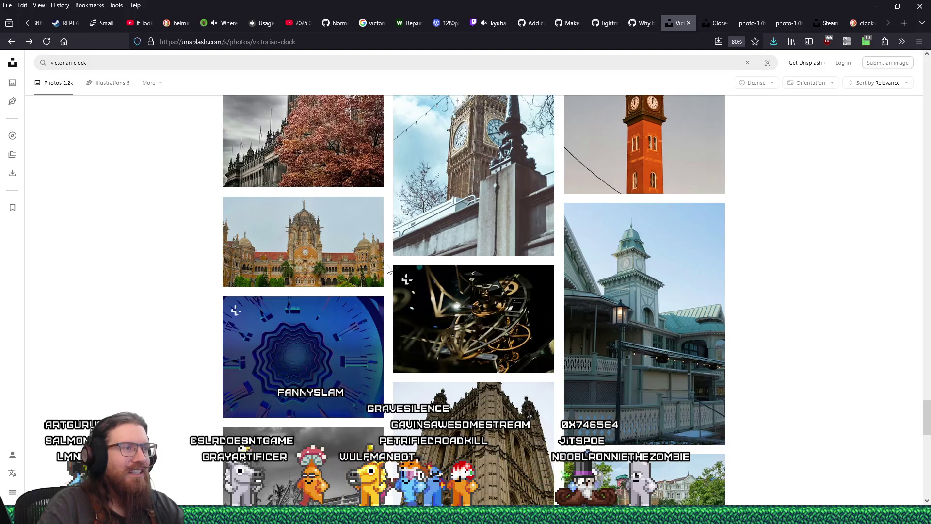
{"action": "scroll", "coordinate": [388, 269], "scroll_direction": "down", "scroll_amount": 6}
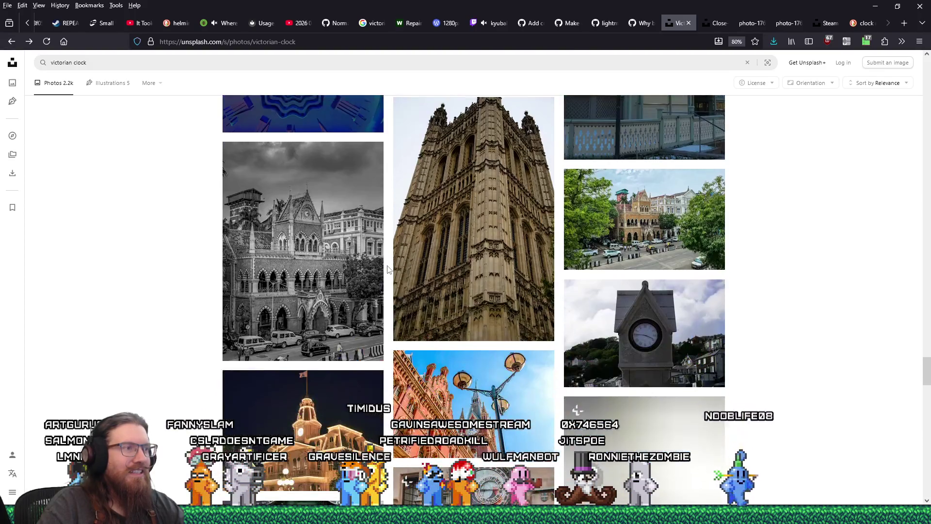
{"action": "scroll", "coordinate": [388, 270], "scroll_direction": "down", "scroll_amount": 3}
{"action": "scroll", "coordinate": [388, 270], "scroll_direction": "down", "scroll_amount": 3}
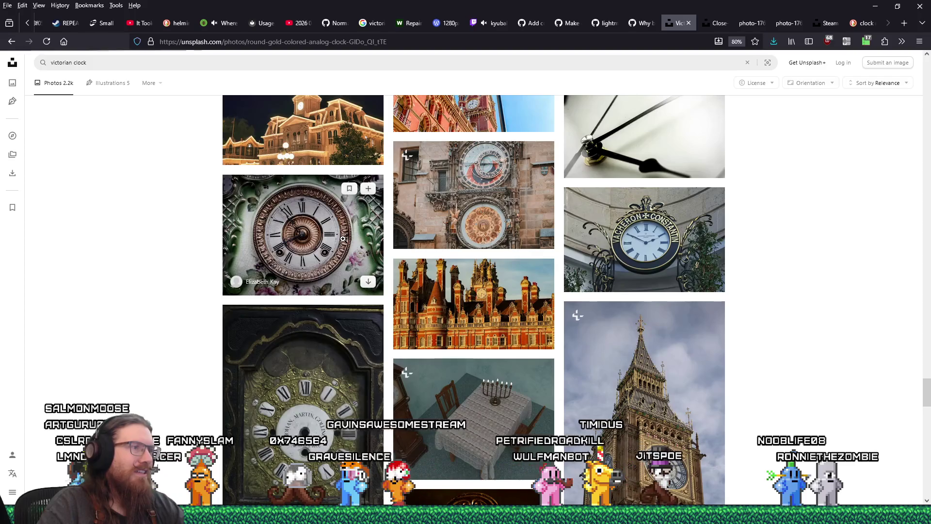
{"action": "left_click", "coordinate": [368, 251]}
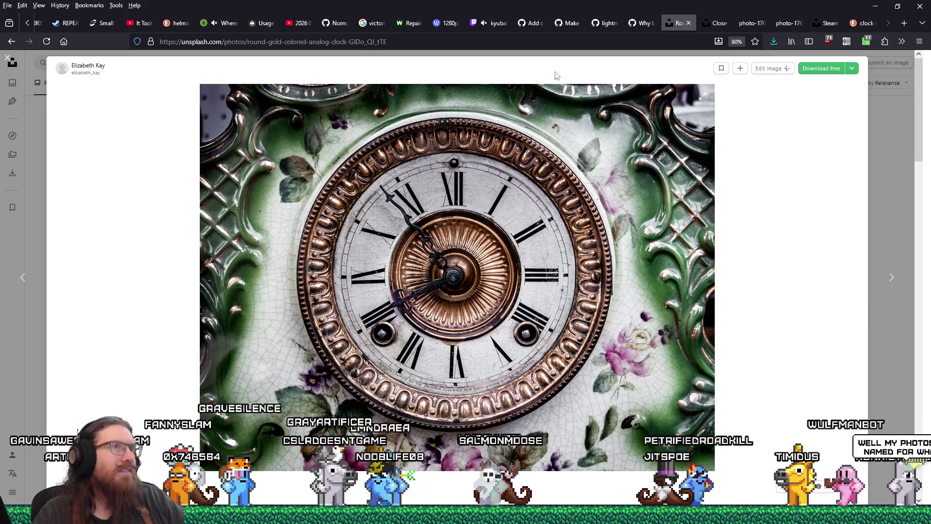
{"action": "right_click", "coordinate": [552, 139]}
Open the green clock's full-size image in a separate tab and close the photo viewer
{"action": "left_click", "coordinate": [582, 150]}
{"action": "left_click", "coordinate": [21, 61]}
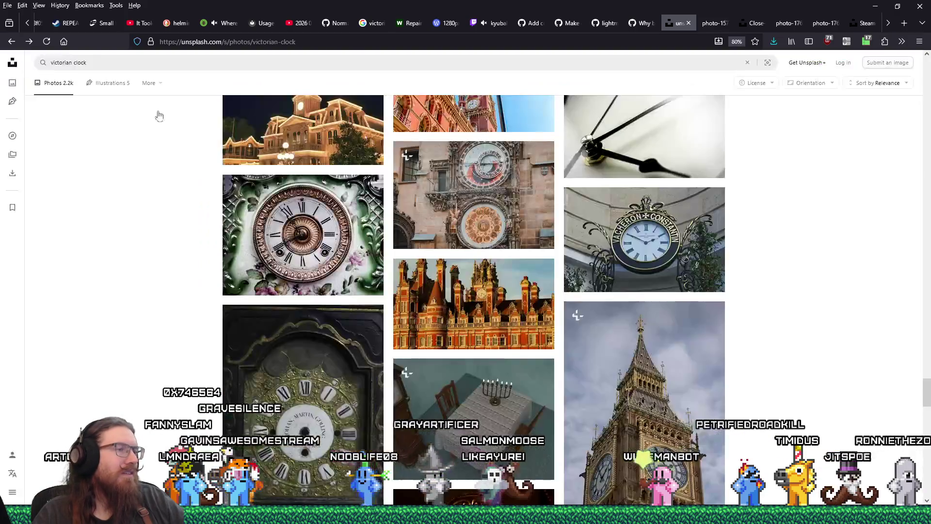
{"action": "scroll", "coordinate": [381, 252], "scroll_direction": "down", "scroll_amount": 3}
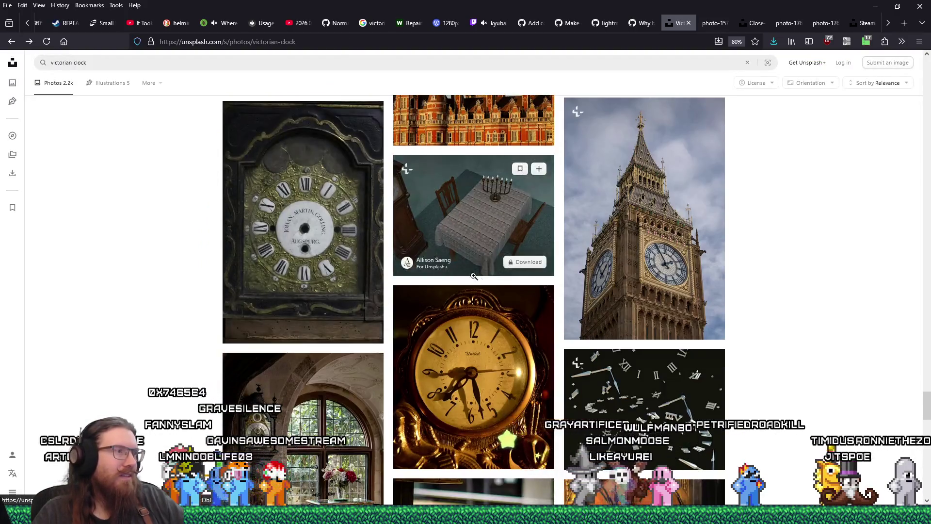
Scroll far down the results and open the tall black street clock photo
{"action": "scroll", "coordinate": [645, 291], "scroll_direction": "down", "scroll_amount": 6}
{"action": "scroll", "coordinate": [767, 316], "scroll_direction": "down", "scroll_amount": 4}
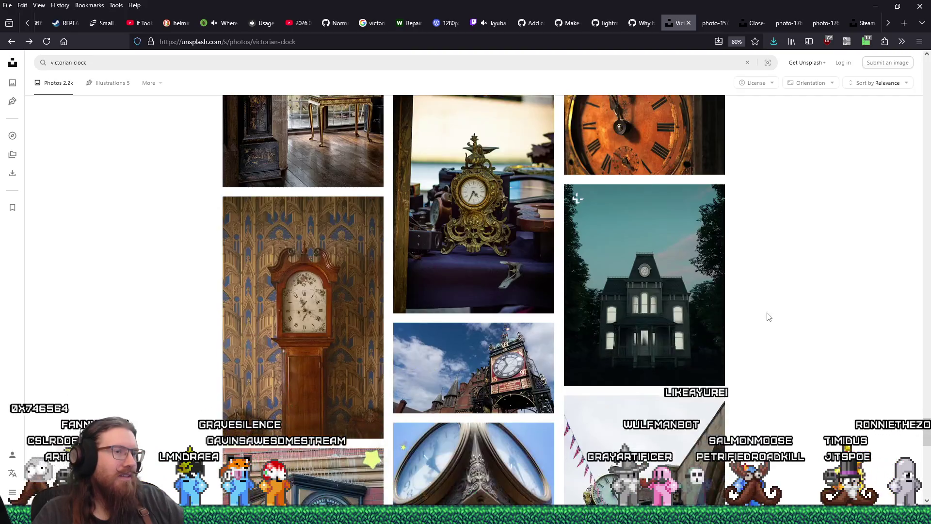
{"action": "scroll", "coordinate": [767, 316], "scroll_direction": "down", "scroll_amount": 3}
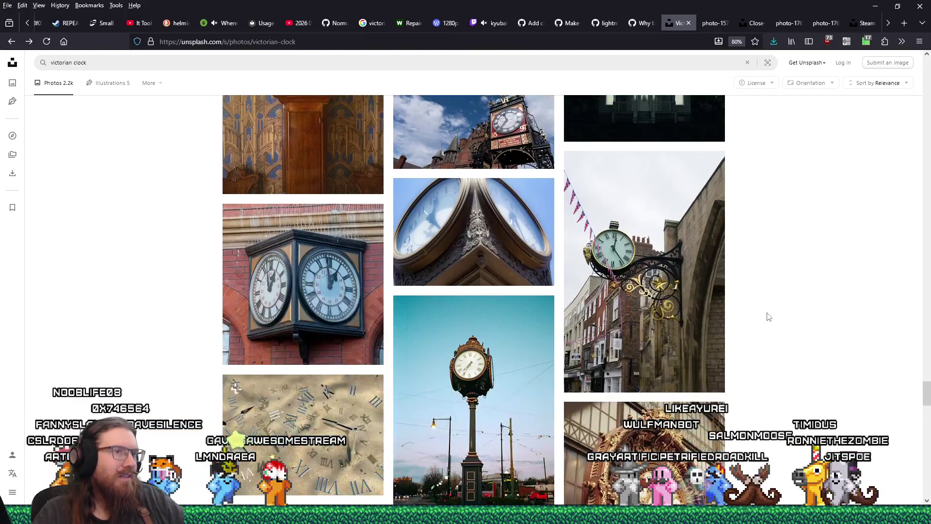
{"action": "scroll", "coordinate": [768, 316], "scroll_direction": "down", "scroll_amount": 7}
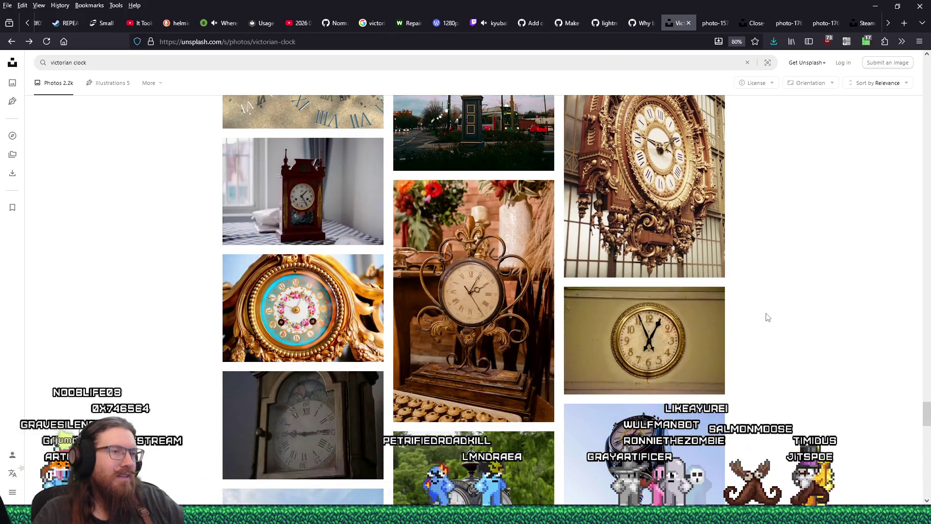
{"action": "scroll", "coordinate": [768, 317], "scroll_direction": "down", "scroll_amount": 3}
{"action": "scroll", "coordinate": [767, 316], "scroll_direction": "down", "scroll_amount": 3}
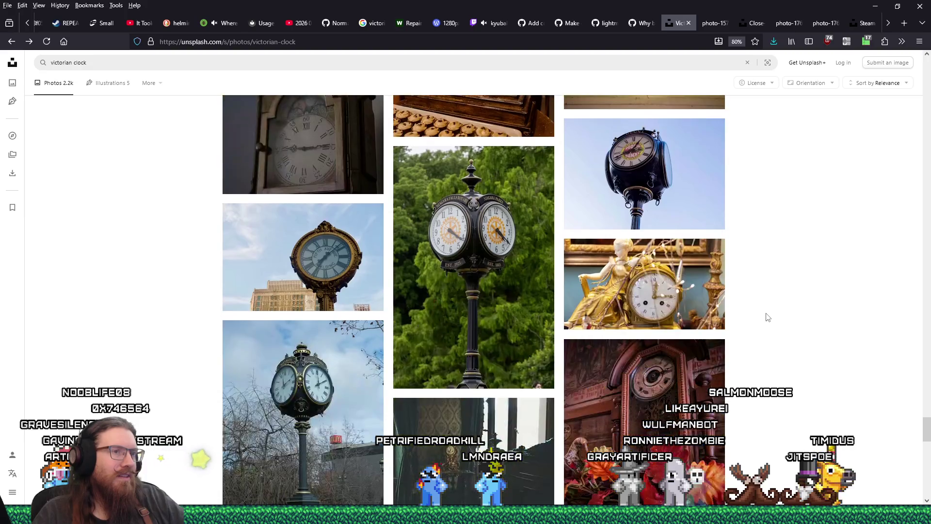
{"action": "scroll", "coordinate": [767, 316], "scroll_direction": "down", "scroll_amount": 3}
{"action": "scroll", "coordinate": [767, 316], "scroll_direction": "down", "scroll_amount": 3}
{"action": "scroll", "coordinate": [769, 318], "scroll_direction": "down", "scroll_amount": 3}
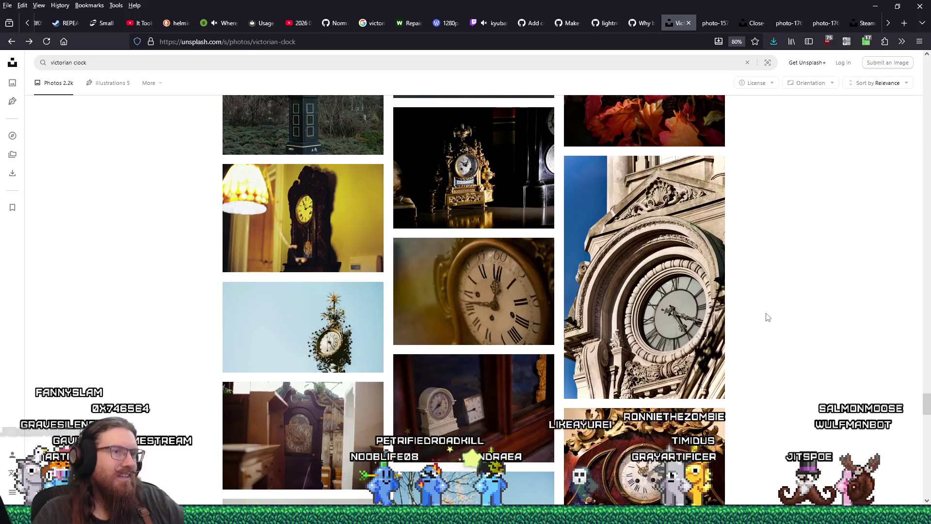
{"action": "scroll", "coordinate": [768, 317], "scroll_direction": "down", "scroll_amount": 5}
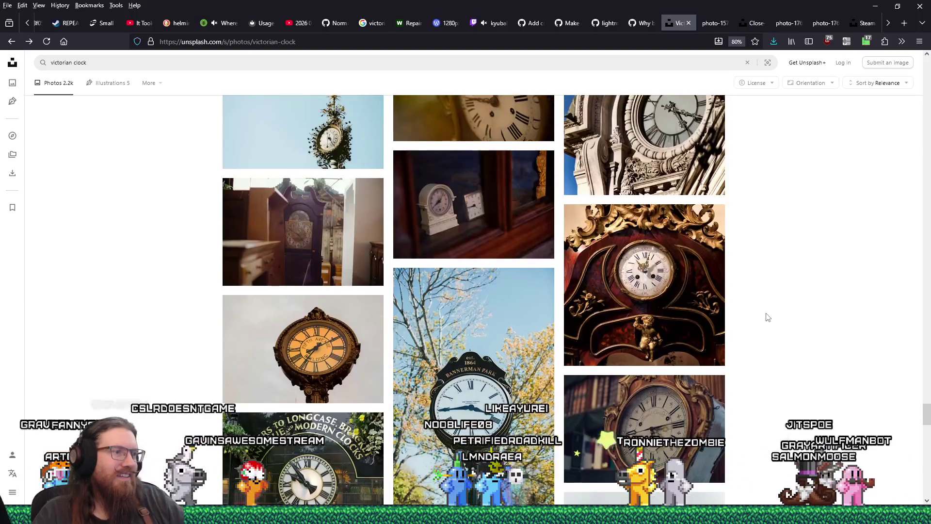
{"action": "scroll", "coordinate": [768, 317], "scroll_direction": "down", "scroll_amount": 2}
{"action": "scroll", "coordinate": [768, 317], "scroll_direction": "down", "scroll_amount": 3}
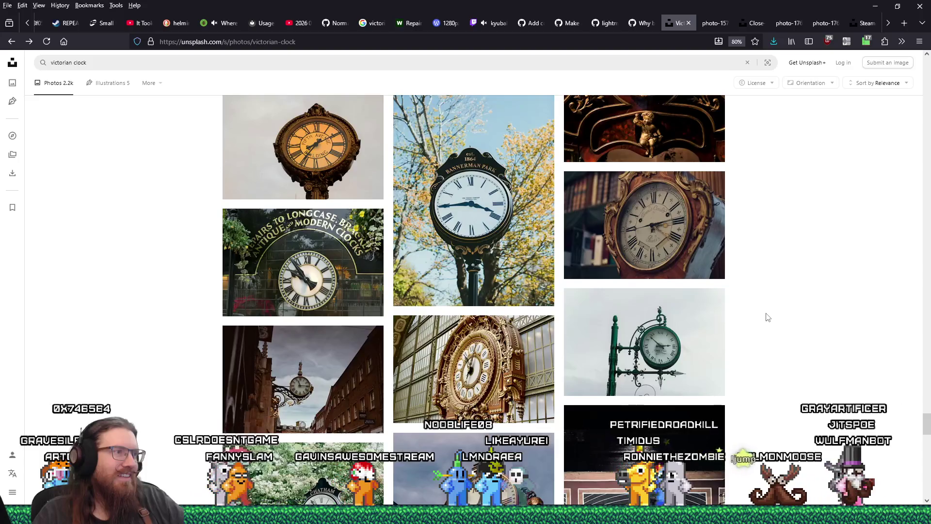
{"action": "scroll", "coordinate": [768, 317], "scroll_direction": "down", "scroll_amount": 12}
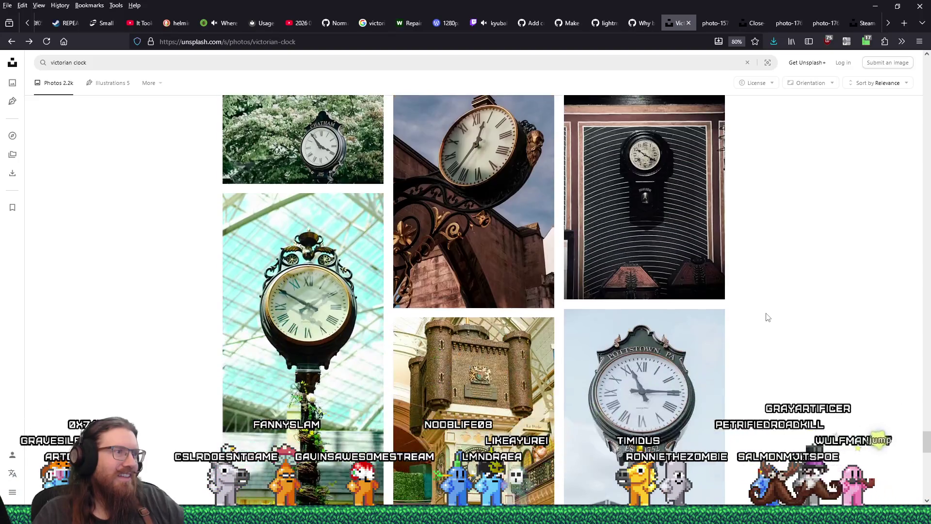
{"action": "scroll", "coordinate": [768, 318], "scroll_direction": "down", "scroll_amount": 18}
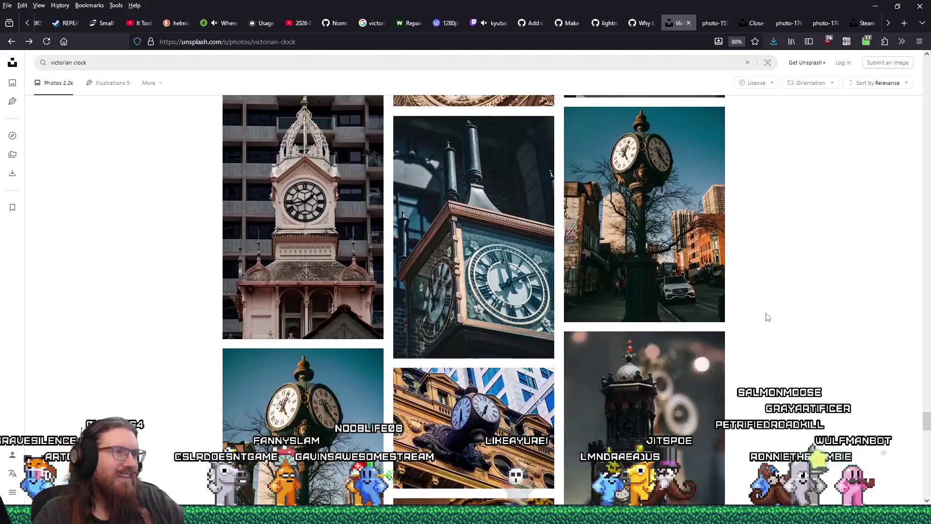
{"action": "scroll", "coordinate": [769, 317], "scroll_direction": "down", "scroll_amount": 5}
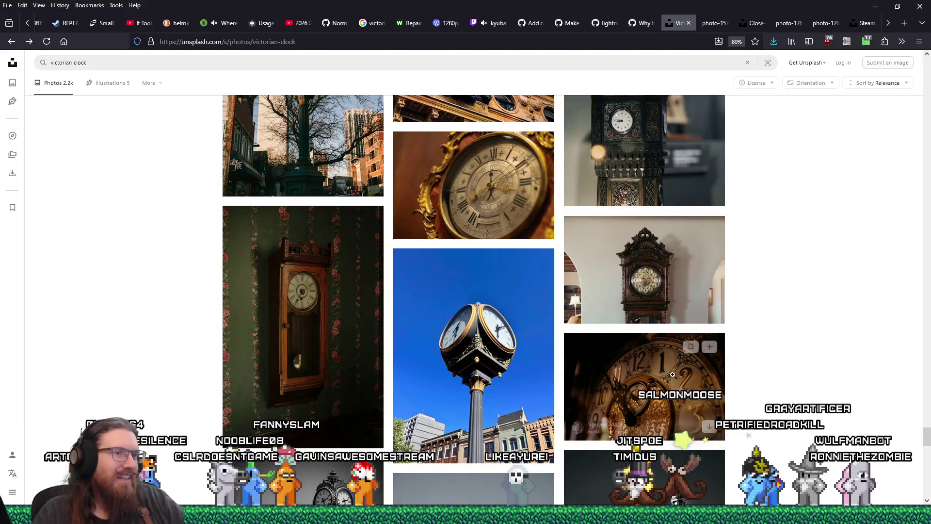
{"action": "scroll", "coordinate": [670, 371], "scroll_direction": "down", "scroll_amount": 4}
{"action": "scroll", "coordinate": [652, 369], "scroll_direction": "down", "scroll_amount": 3}
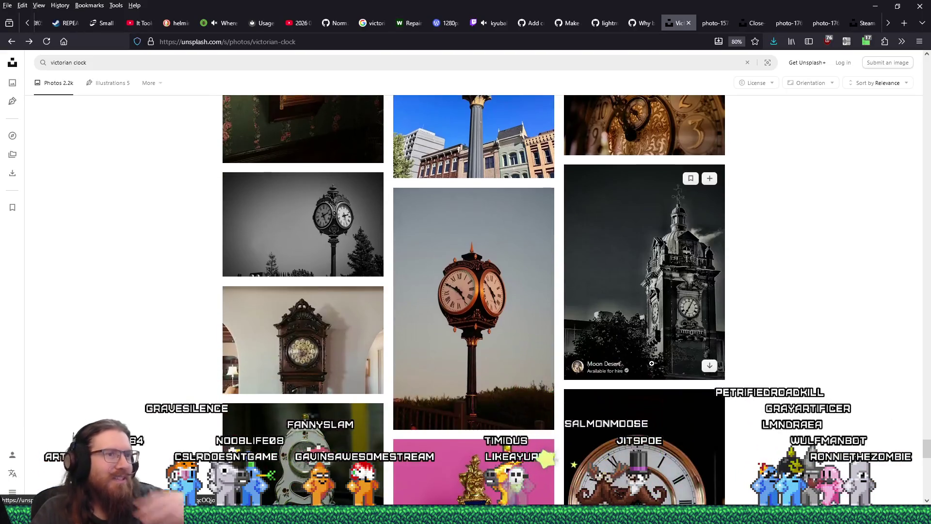
{"action": "scroll", "coordinate": [652, 363], "scroll_direction": "down", "scroll_amount": 5}
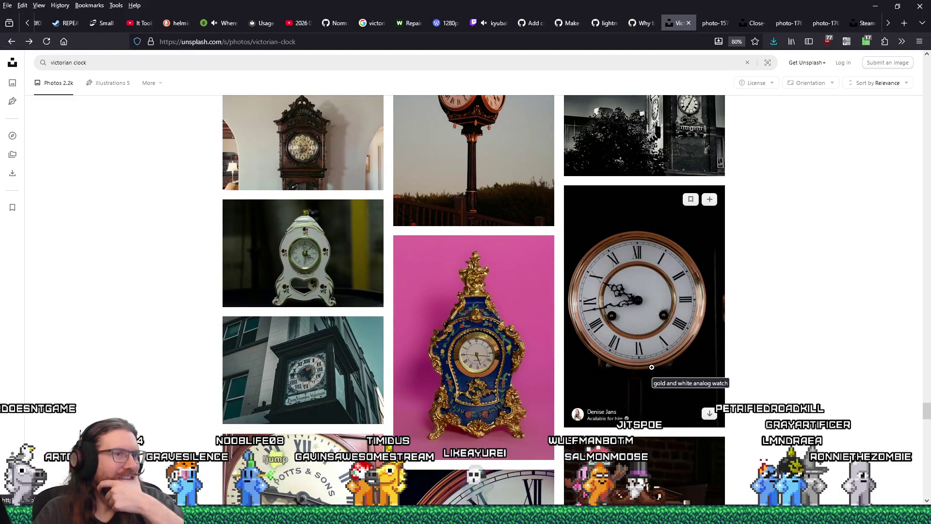
{"action": "scroll", "coordinate": [651, 367], "scroll_direction": "down", "scroll_amount": 4}
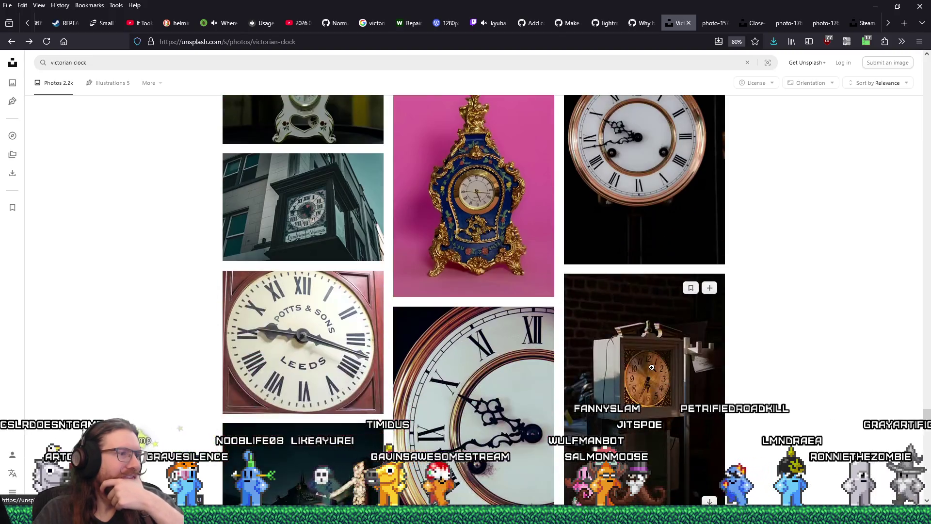
{"action": "scroll", "coordinate": [652, 367], "scroll_direction": "down", "scroll_amount": 4}
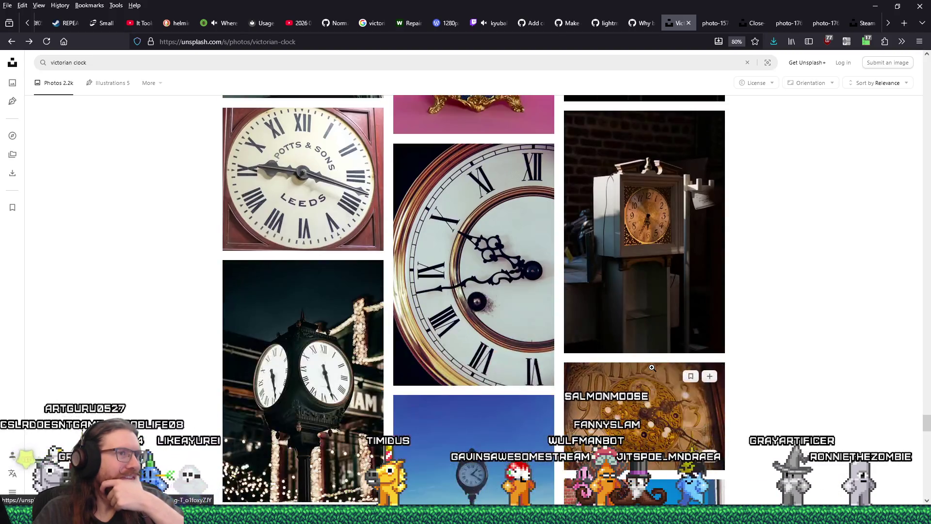
{"action": "scroll", "coordinate": [652, 367], "scroll_direction": "down", "scroll_amount": 4}
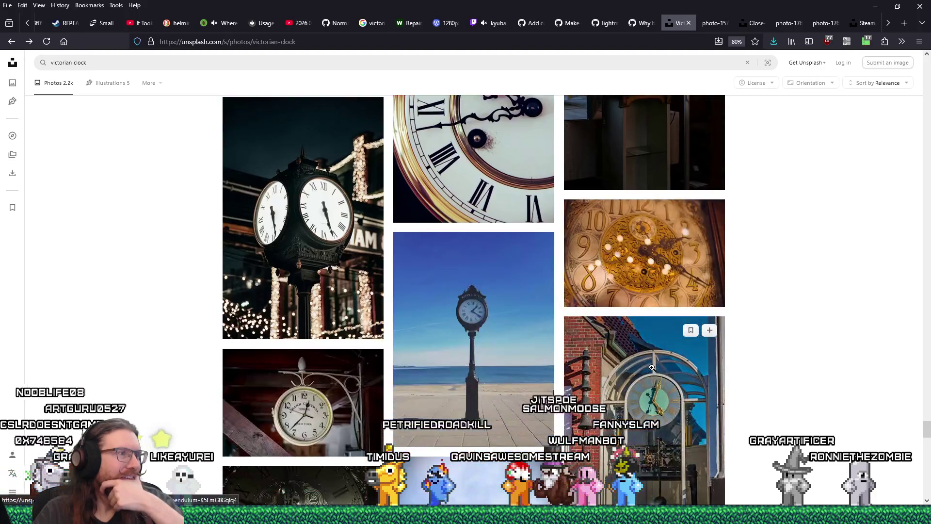
{"action": "scroll", "coordinate": [652, 367], "scroll_direction": "down", "scroll_amount": 4}
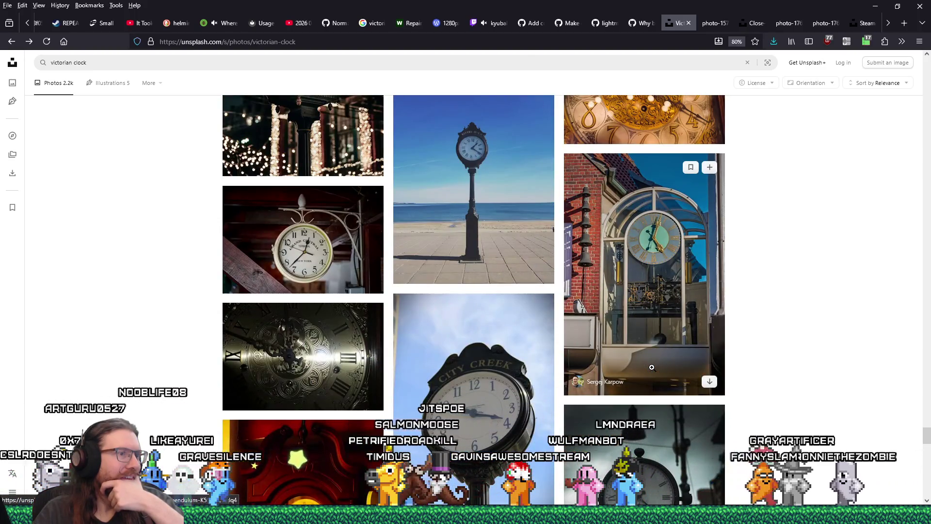
{"action": "scroll", "coordinate": [652, 367], "scroll_direction": "down", "scroll_amount": 8}
{"action": "scroll", "coordinate": [652, 368], "scroll_direction": "down", "scroll_amount": 4}
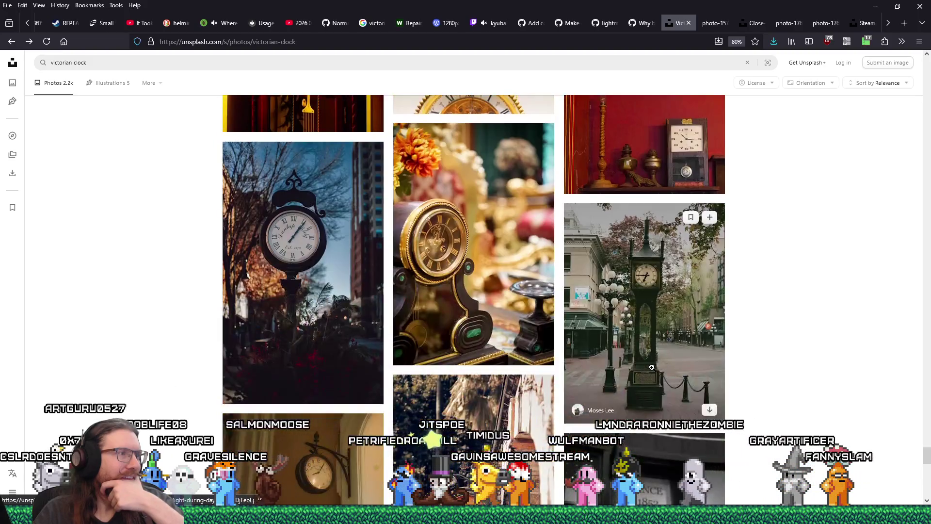
{"action": "scroll", "coordinate": [652, 367], "scroll_direction": "down", "scroll_amount": 2}
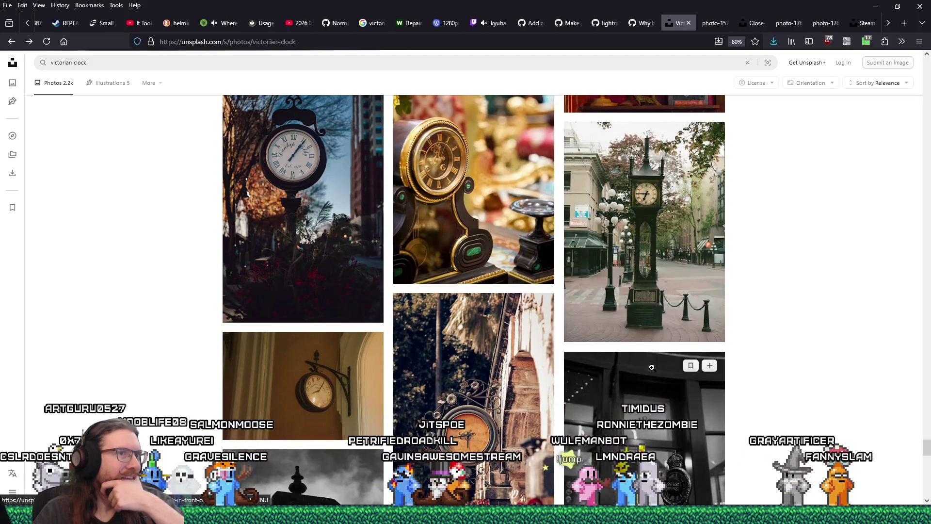
{"action": "left_click", "coordinate": [627, 219]}
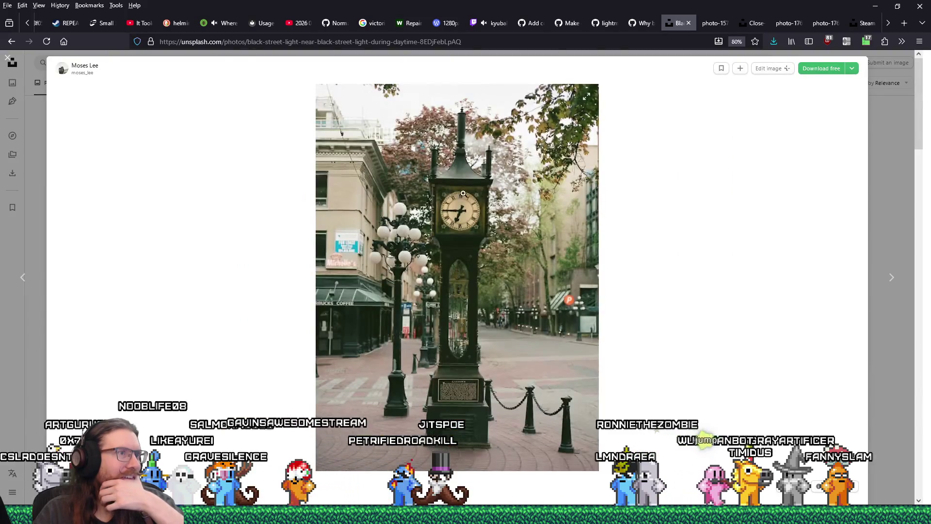
Enlarge the street clock photo and check its image options and browser tabs
{"action": "left_click", "coordinate": [466, 207]}
{"action": "scroll", "coordinate": [474, 194], "scroll_direction": "up", "scroll_amount": 5}
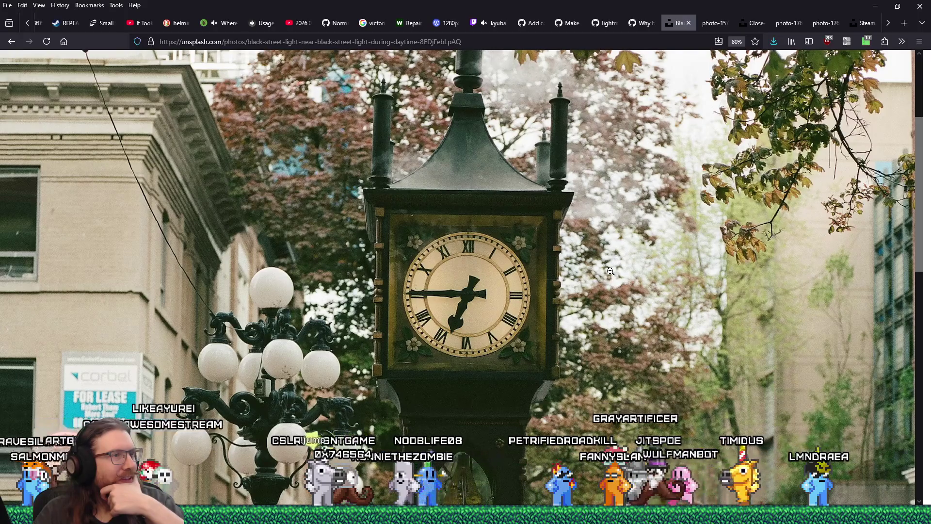
{"action": "right_click", "coordinate": [634, 164]}
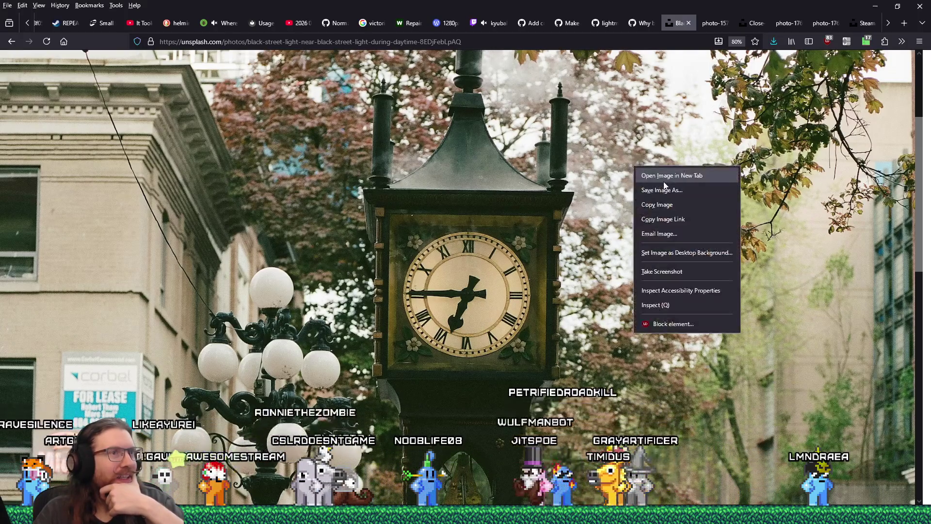
{"action": "key", "text": "Escape"}
{"action": "left_click", "coordinate": [643, 23]}
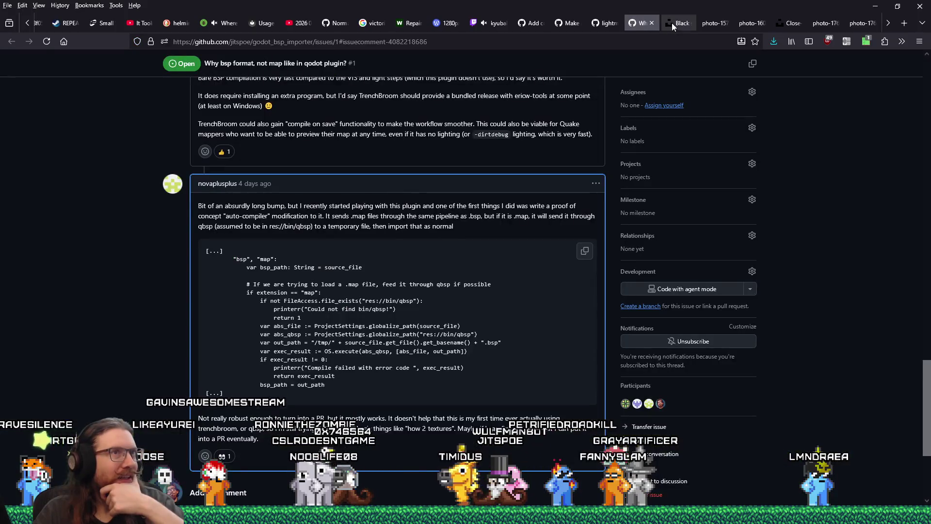
{"action": "left_click", "coordinate": [671, 24]}
Download the street clock photo as a JPEG into the props folder, cancelling the AVIF save
{"action": "right_click", "coordinate": [354, 181]}
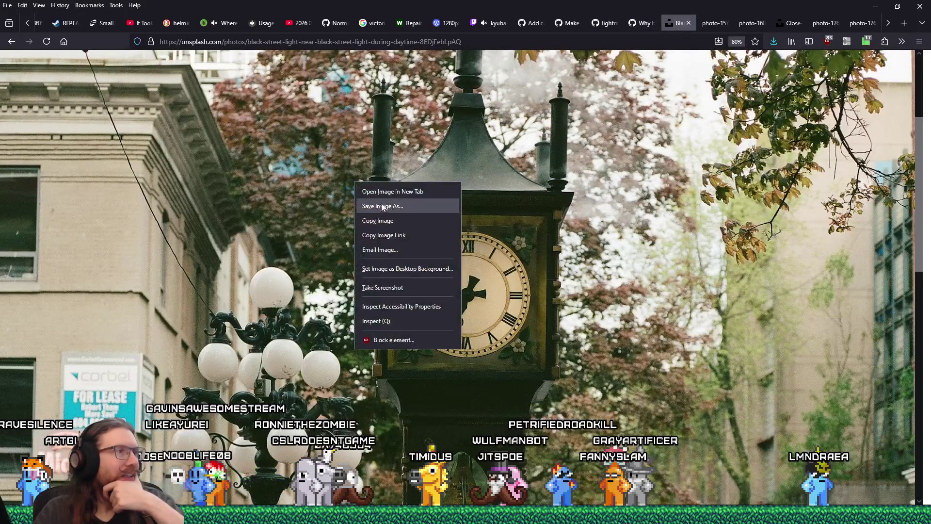
{"action": "left_click", "coordinate": [384, 204]}
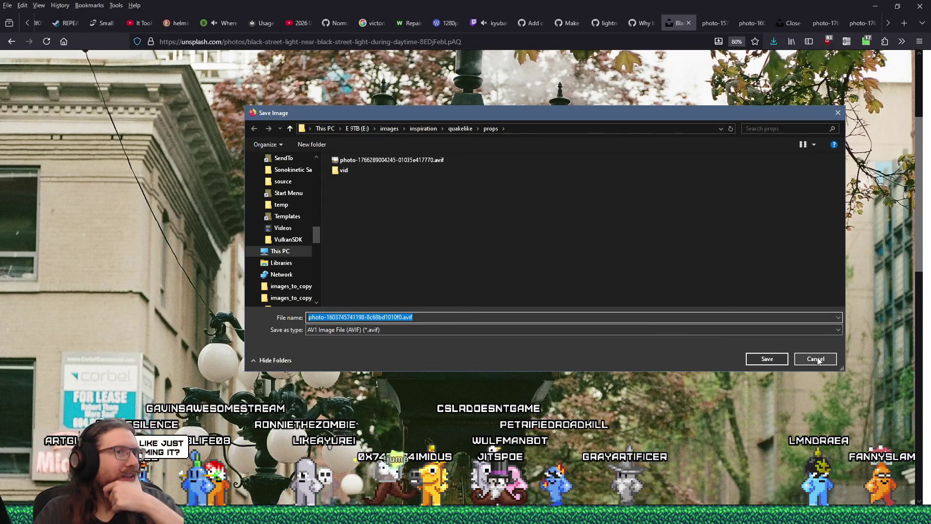
{"action": "left_click", "coordinate": [768, 359]}
{"action": "left_click", "coordinate": [767, 338]}
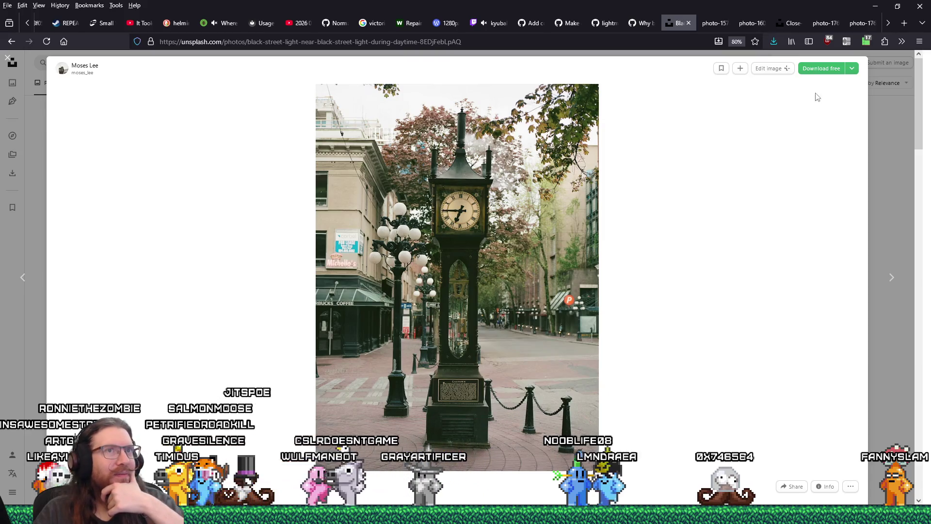
{"action": "left_click", "coordinate": [844, 70]}
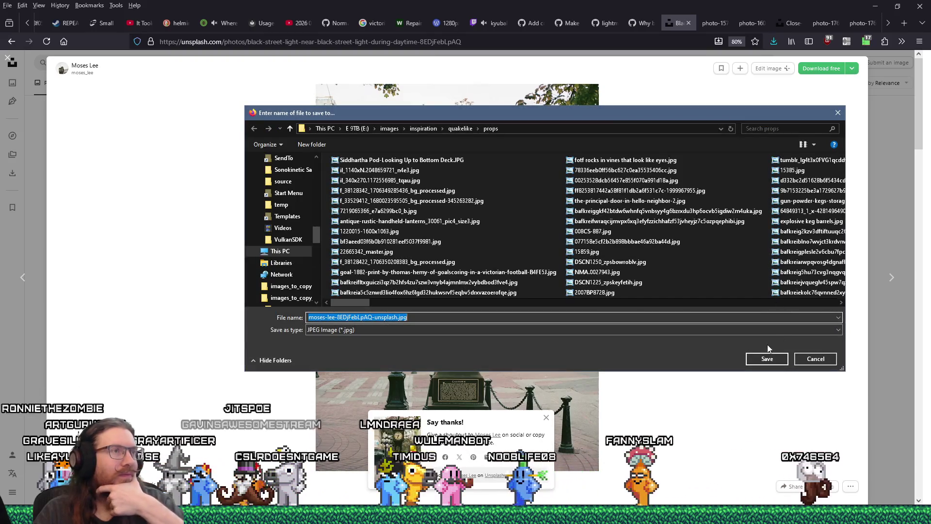
{"action": "left_click", "coordinate": [765, 358]}
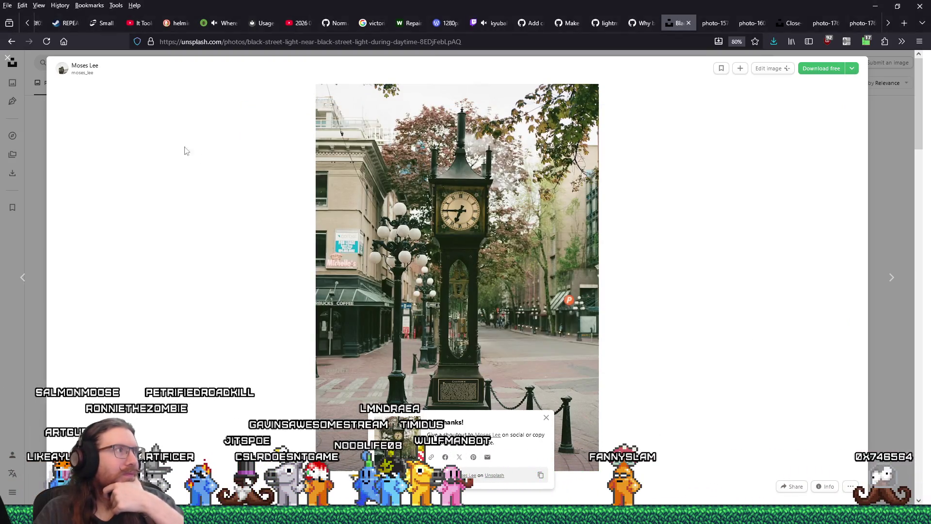
{"action": "left_click", "coordinate": [7, 58]}
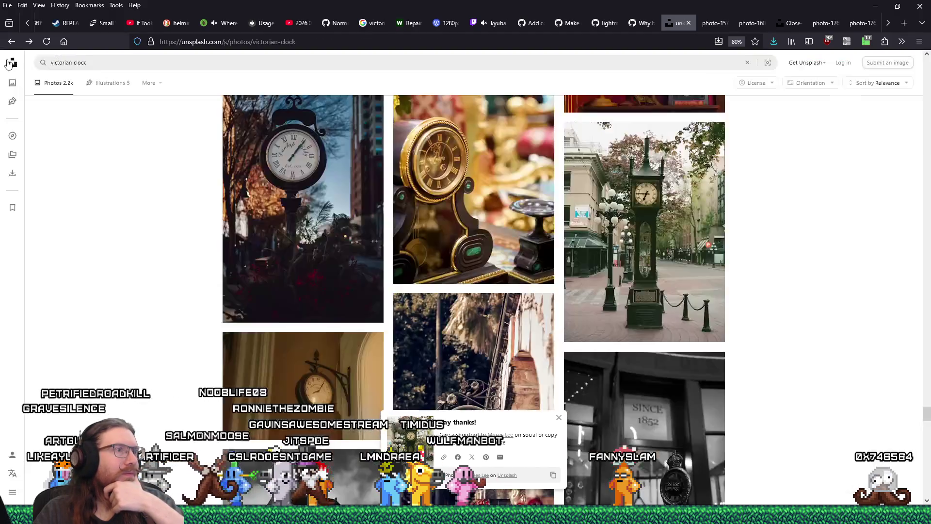
{"action": "scroll", "coordinate": [407, 299], "scroll_direction": "down", "scroll_amount": 10}
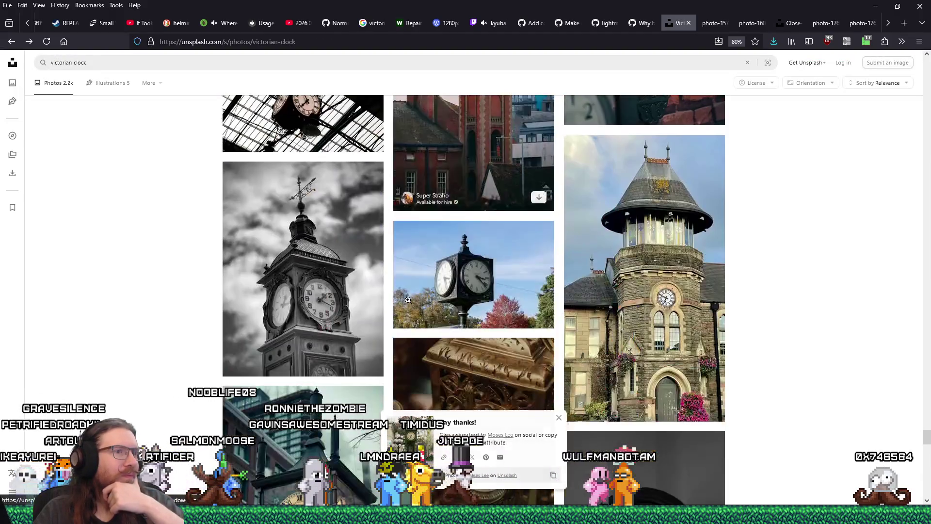
{"action": "scroll", "coordinate": [408, 300], "scroll_direction": "down", "scroll_amount": 6}
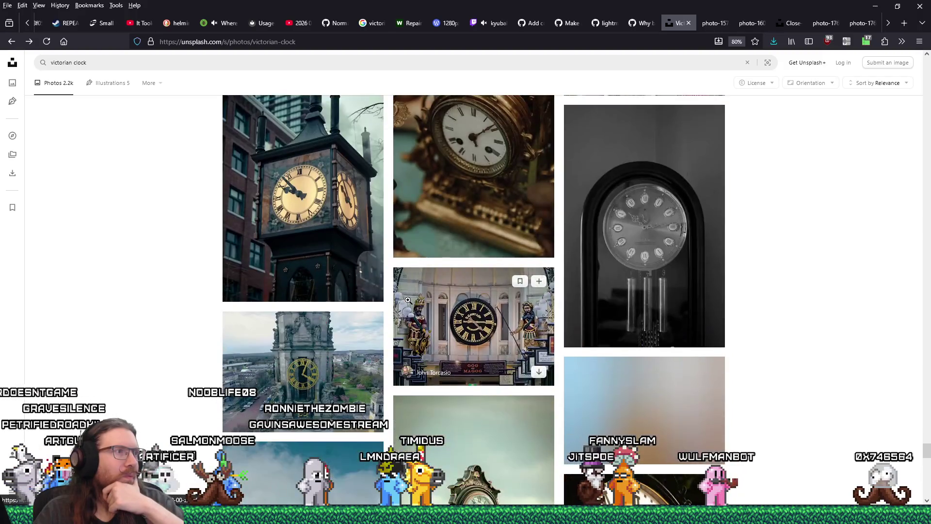
{"action": "scroll", "coordinate": [408, 300], "scroll_direction": "down", "scroll_amount": 2}
{"action": "scroll", "coordinate": [408, 300], "scroll_direction": "down", "scroll_amount": 4}
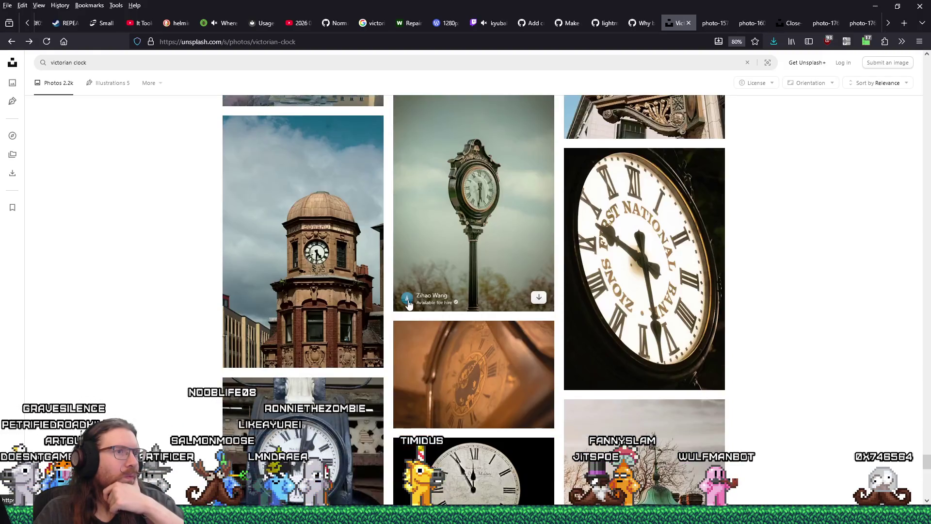
{"action": "scroll", "coordinate": [408, 300], "scroll_direction": "down", "scroll_amount": 4}
{"action": "scroll", "coordinate": [408, 299], "scroll_direction": "down", "scroll_amount": 2}
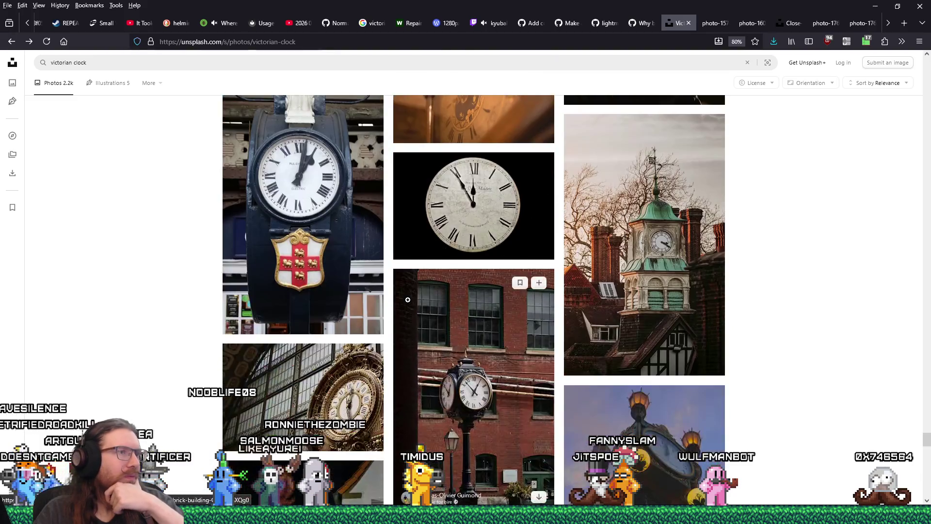
{"action": "left_click", "coordinate": [480, 210]}
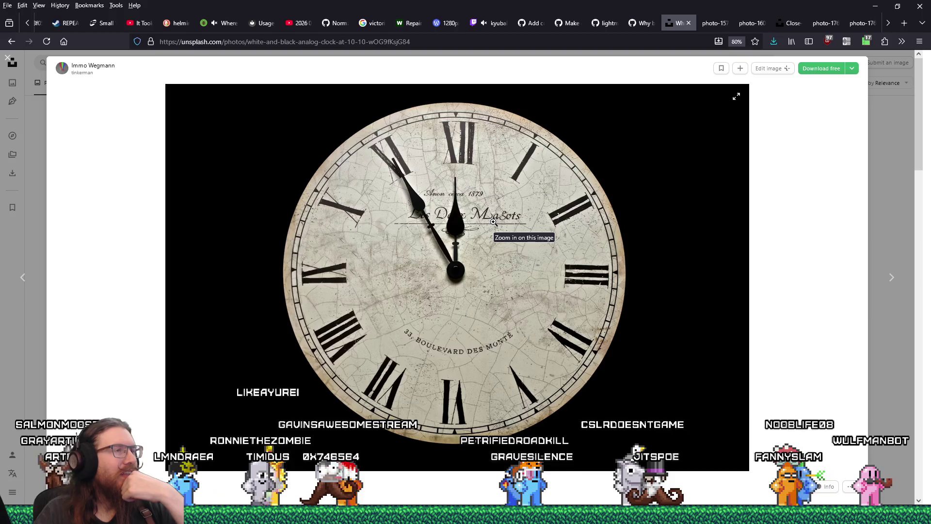
{"action": "right_click", "coordinate": [577, 136]}
{"action": "left_click", "coordinate": [587, 142]}
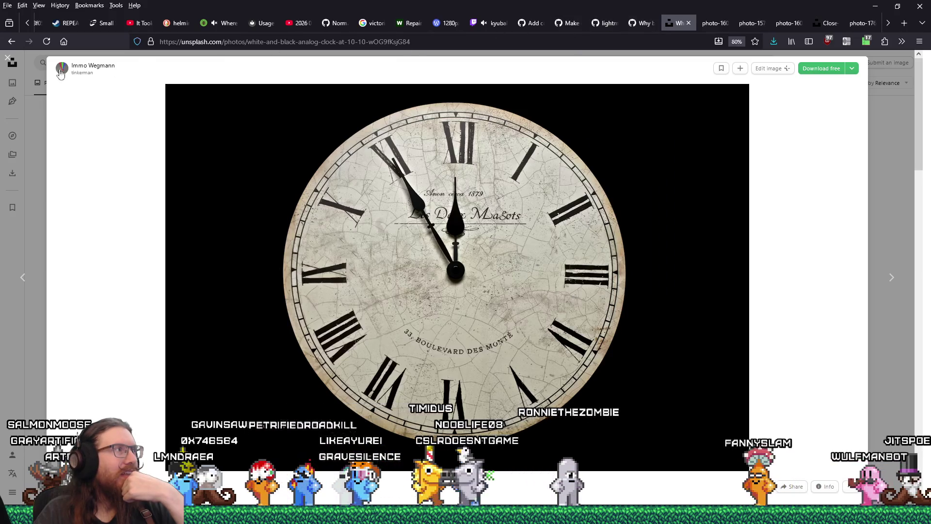
{"action": "key", "text": "Escape"}
{"action": "scroll", "coordinate": [318, 284], "scroll_direction": "down", "scroll_amount": 15}
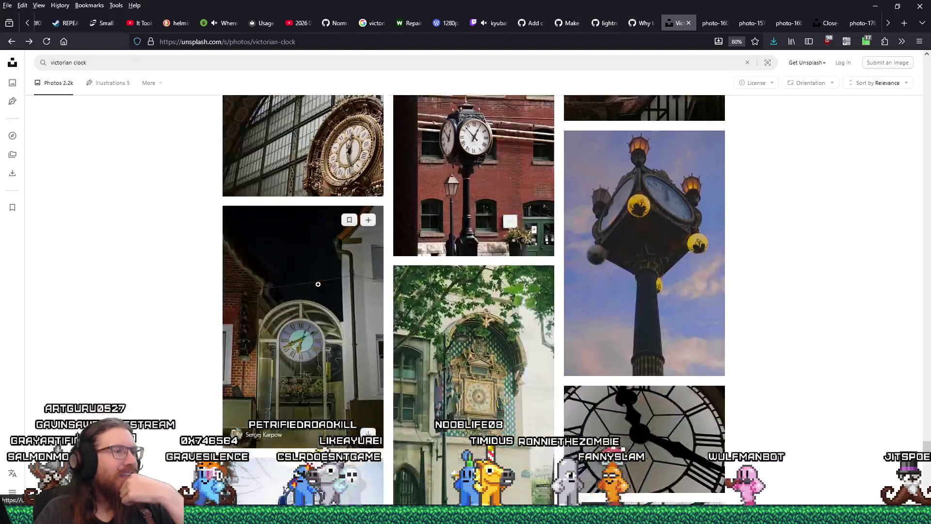
{"action": "scroll", "coordinate": [318, 285], "scroll_direction": "down", "scroll_amount": 15}
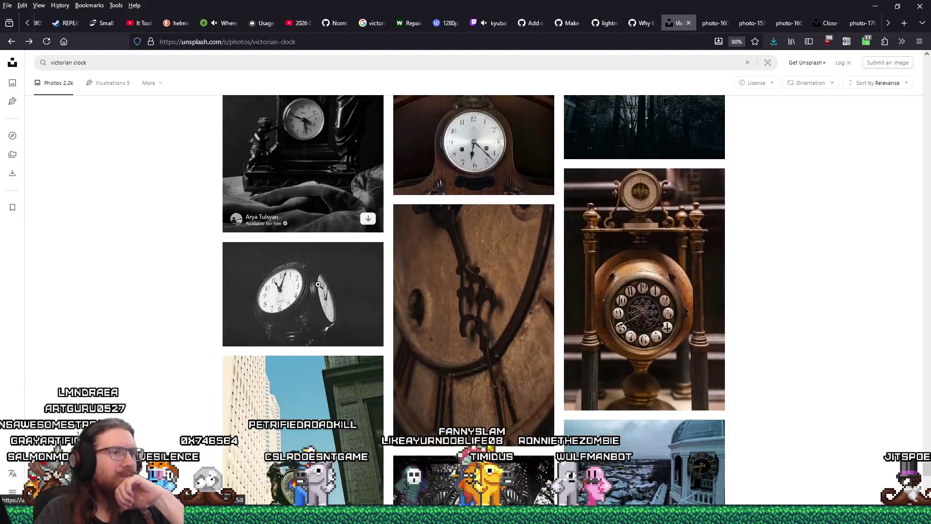
{"action": "scroll", "coordinate": [318, 285], "scroll_direction": "down", "scroll_amount": 8}
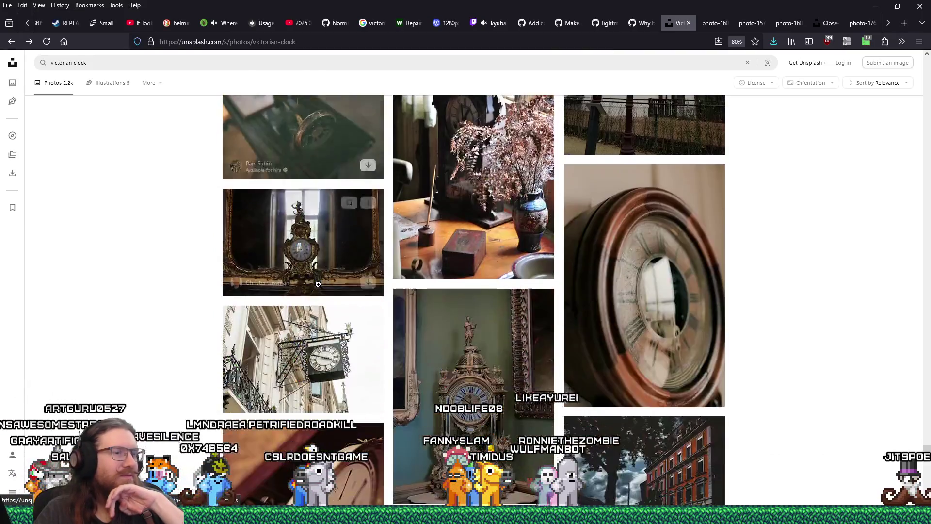
{"action": "scroll", "coordinate": [319, 285], "scroll_direction": "down", "scroll_amount": 2}
{"action": "left_click", "coordinate": [476, 212]}
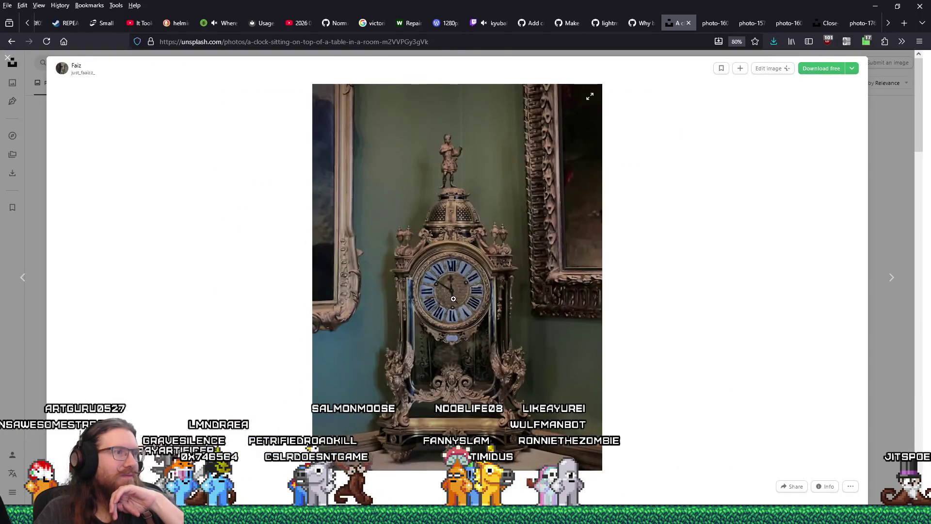
{"action": "left_click", "coordinate": [453, 293]}
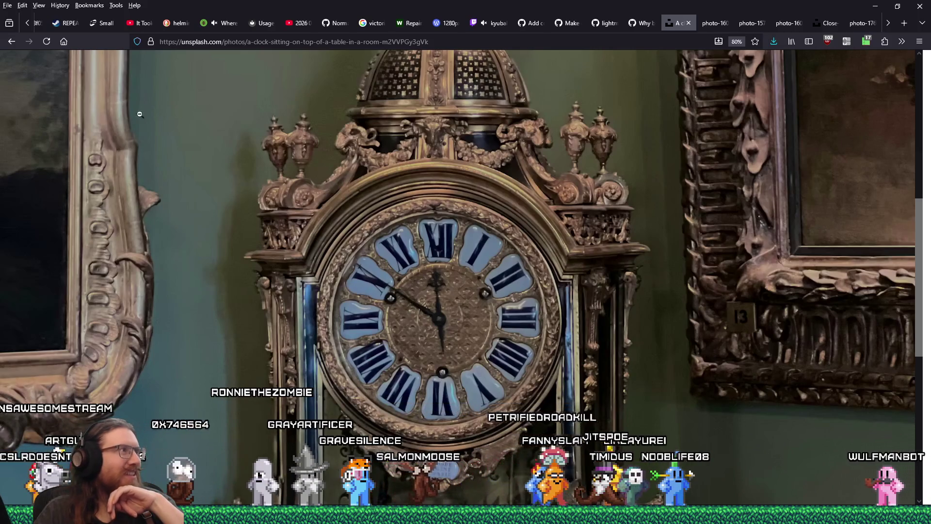
{"action": "key", "text": "Escape"}
{"action": "scroll", "coordinate": [476, 343], "scroll_direction": "down", "scroll_amount": 5}
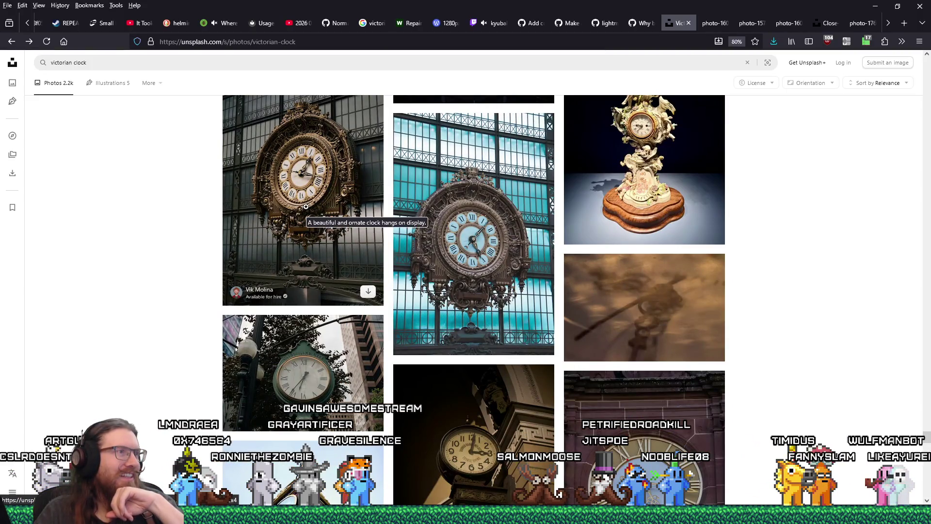
Open the ornate hanging station clock photo and zoom in to inspect its face
{"action": "left_click", "coordinate": [373, 233]}
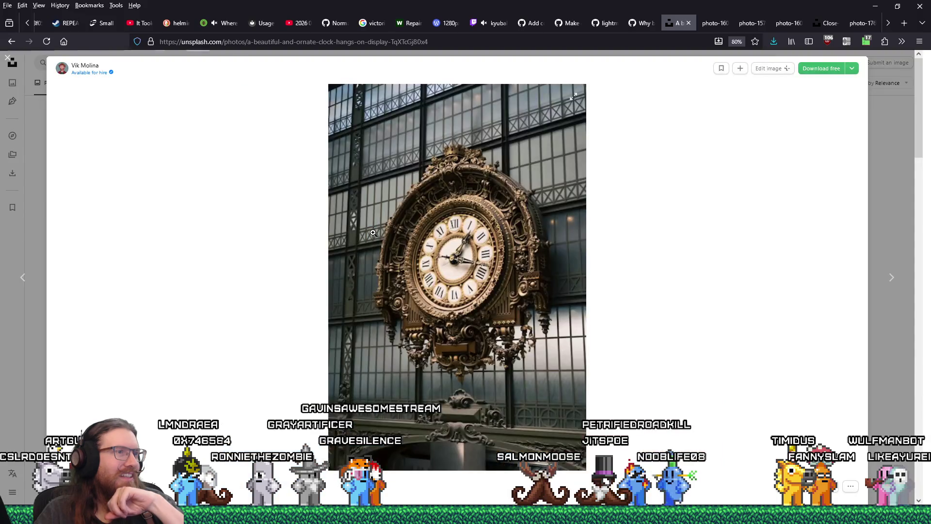
{"action": "left_click", "coordinate": [437, 261]}
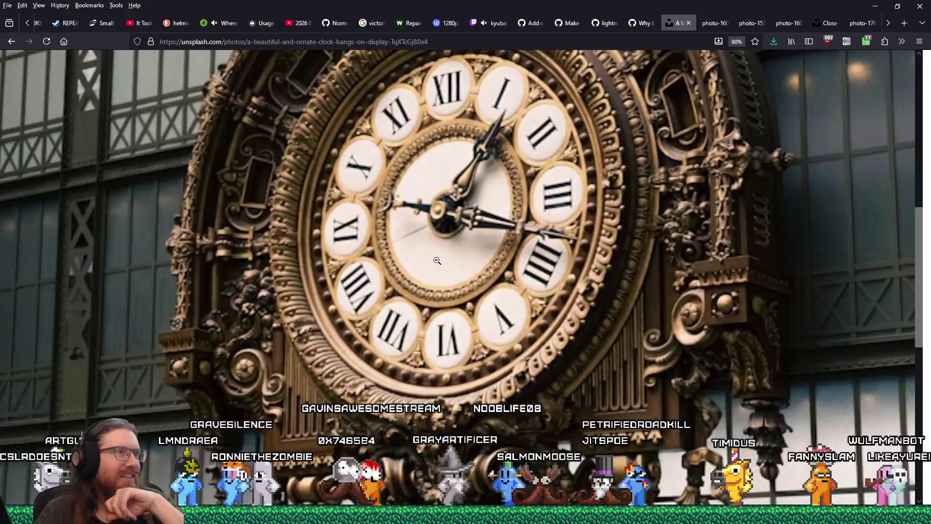
{"action": "scroll", "coordinate": [437, 261], "scroll_direction": "up", "scroll_amount": 2}
{"action": "scroll", "coordinate": [437, 260], "scroll_direction": "down", "scroll_amount": 1}
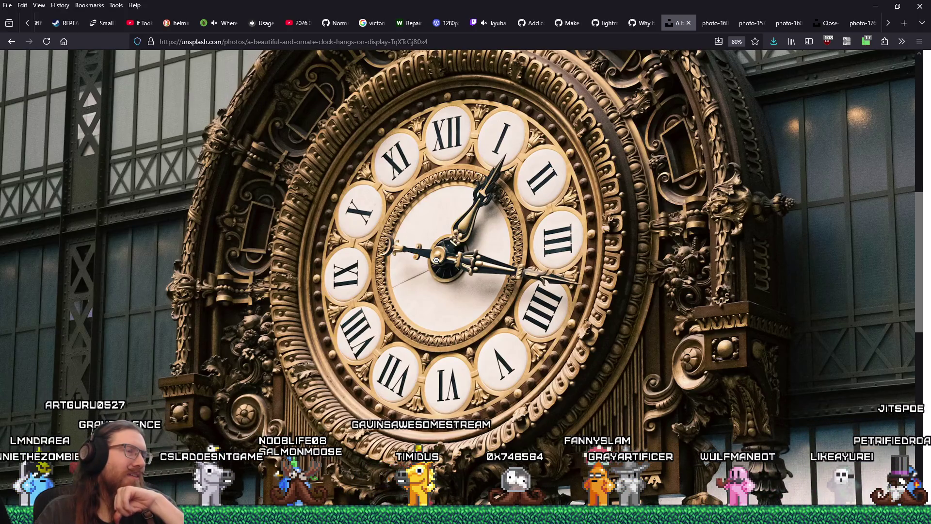
{"action": "scroll", "coordinate": [436, 260], "scroll_direction": "down", "scroll_amount": 10}
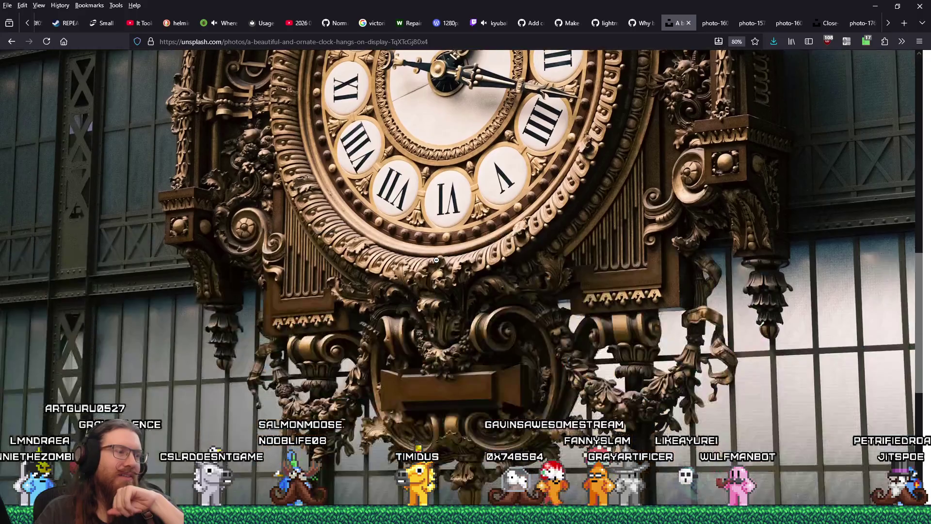
{"action": "scroll", "coordinate": [437, 260], "scroll_direction": "up", "scroll_amount": 10}
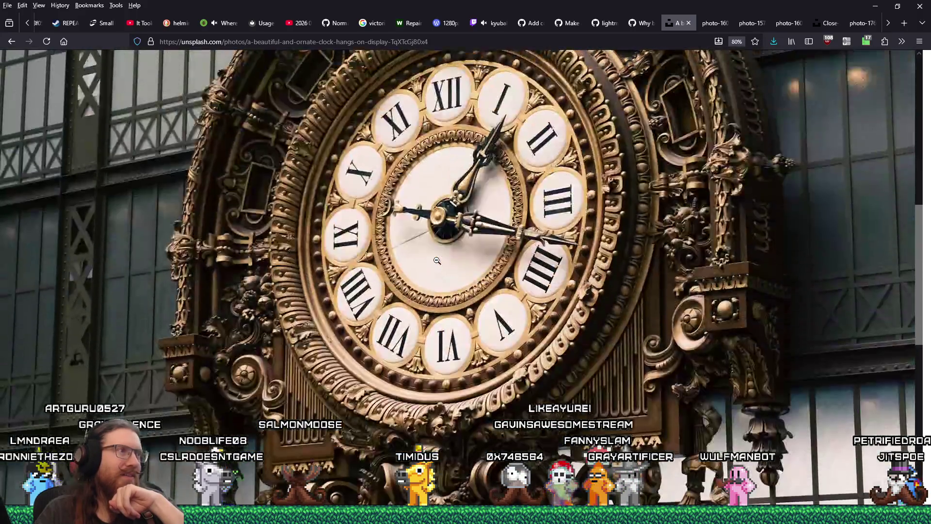
{"action": "scroll", "coordinate": [437, 259], "scroll_direction": "down", "scroll_amount": 2}
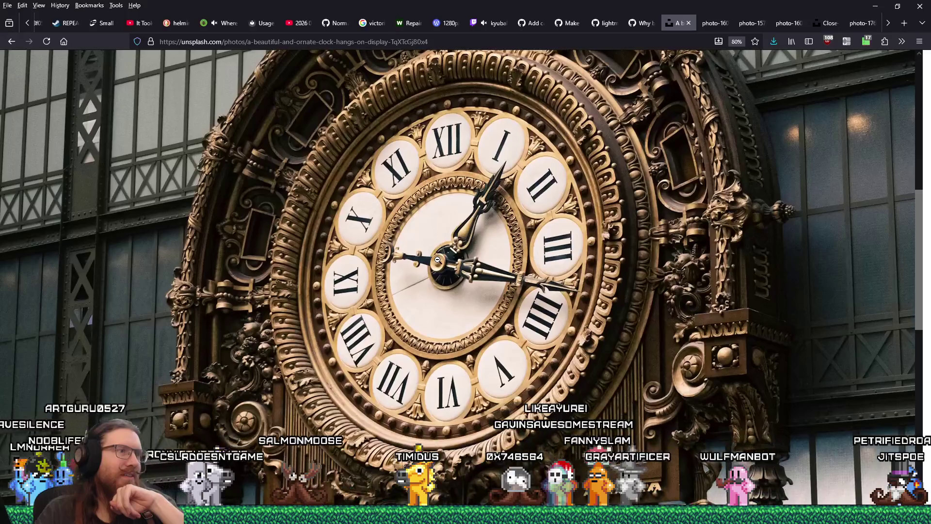
{"action": "left_click", "coordinate": [441, 255]}
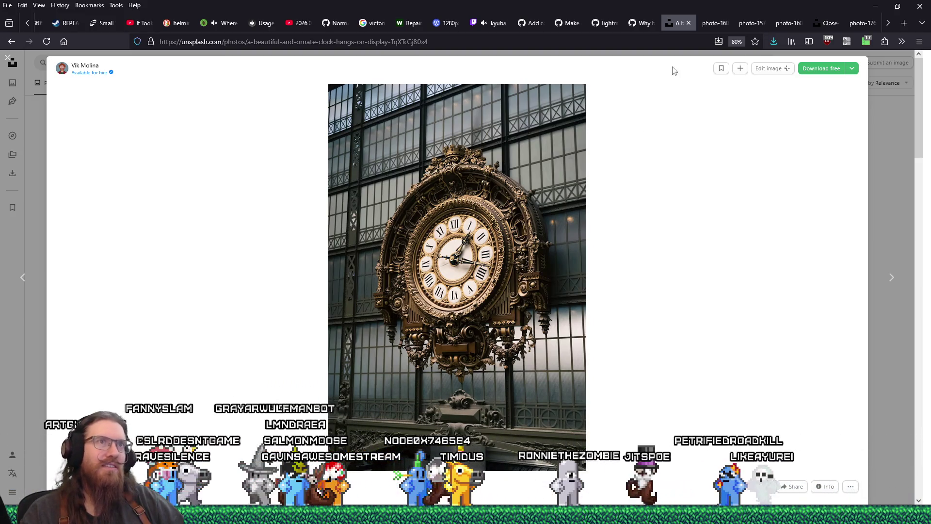
Flick between tabs to the cracked clock face image and back to the station clock page
{"action": "left_click", "coordinate": [706, 23]}
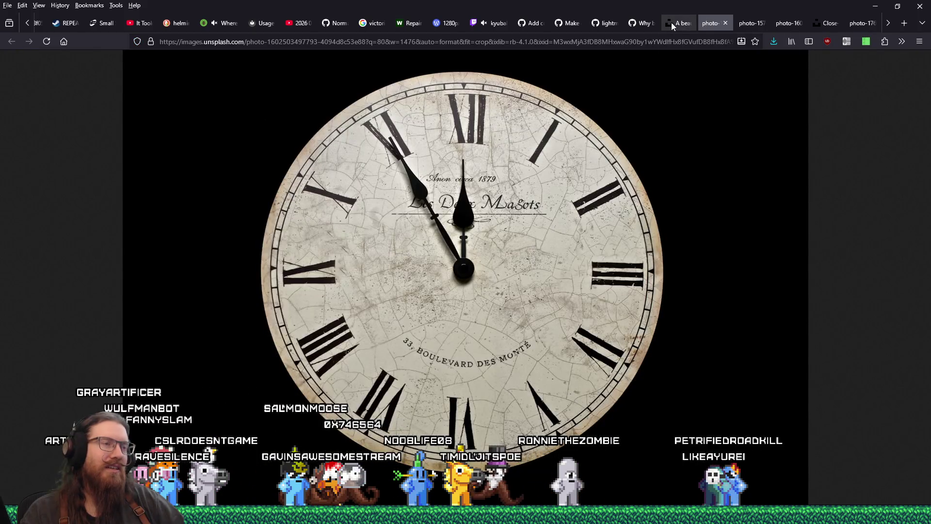
{"action": "left_click", "coordinate": [676, 24]}
{"action": "left_click", "coordinate": [711, 23]}
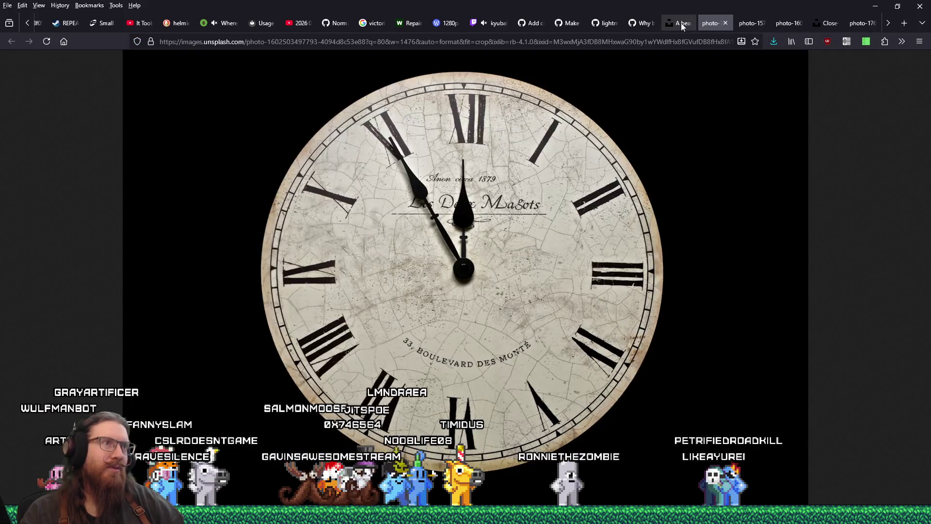
{"action": "left_click", "coordinate": [680, 23]}
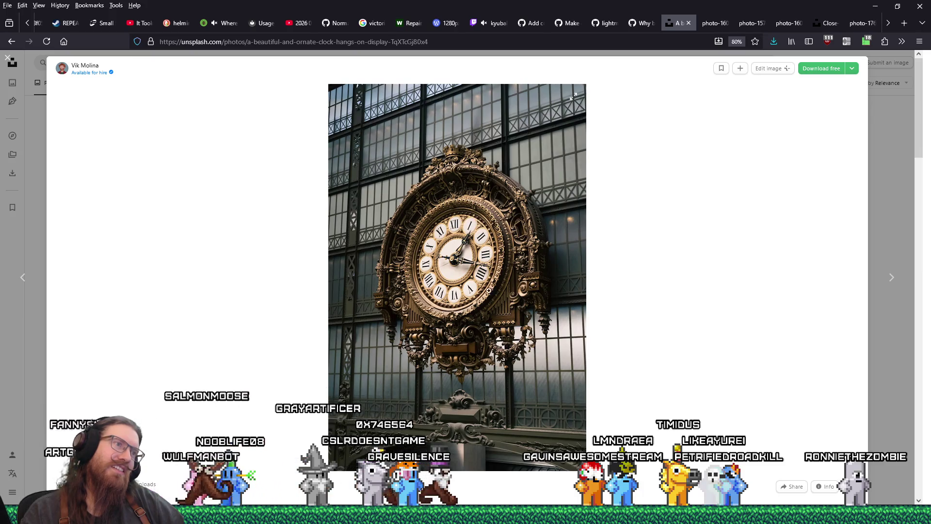
Close the photo, scroll the results, and reopen the ornate station clock photo
{"action": "left_click", "coordinate": [7, 59]}
{"action": "scroll", "coordinate": [481, 263], "scroll_direction": "down", "scroll_amount": 2}
{"action": "scroll", "coordinate": [482, 264], "scroll_direction": "up", "scroll_amount": 2}
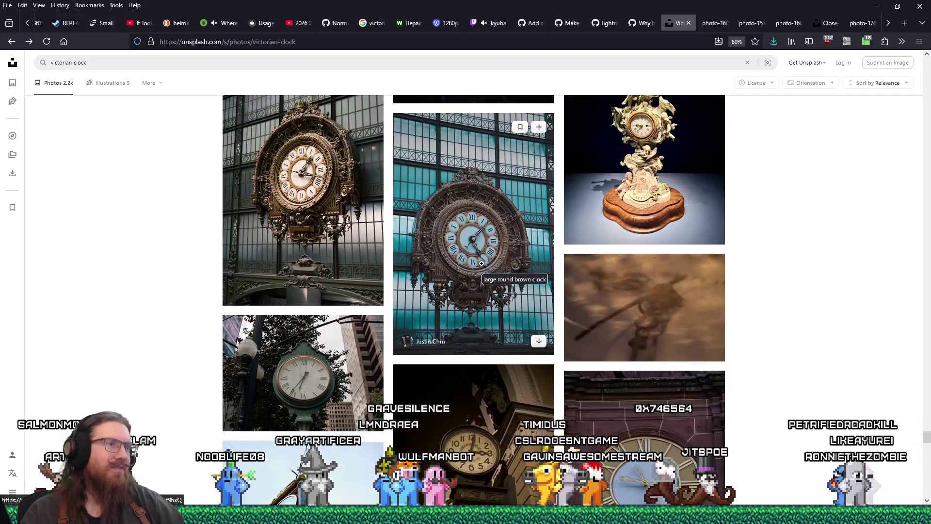
{"action": "scroll", "coordinate": [481, 264], "scroll_direction": "up", "scroll_amount": 1}
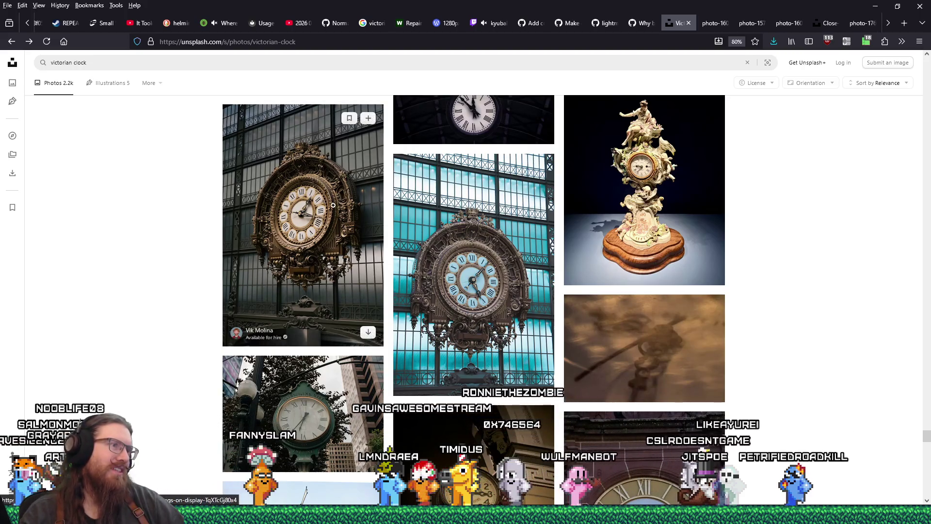
{"action": "scroll", "coordinate": [481, 283], "scroll_direction": "down", "scroll_amount": 10}
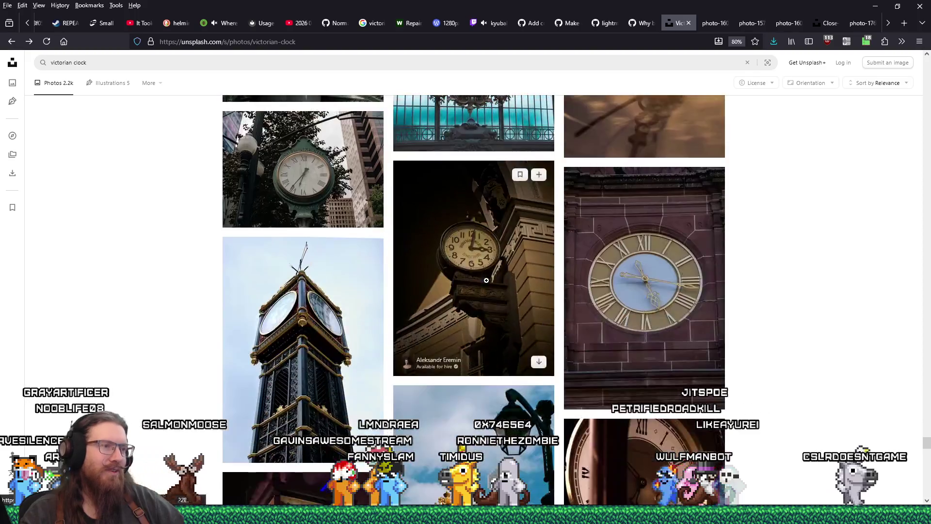
{"action": "scroll", "coordinate": [485, 281], "scroll_direction": "down", "scroll_amount": 15}
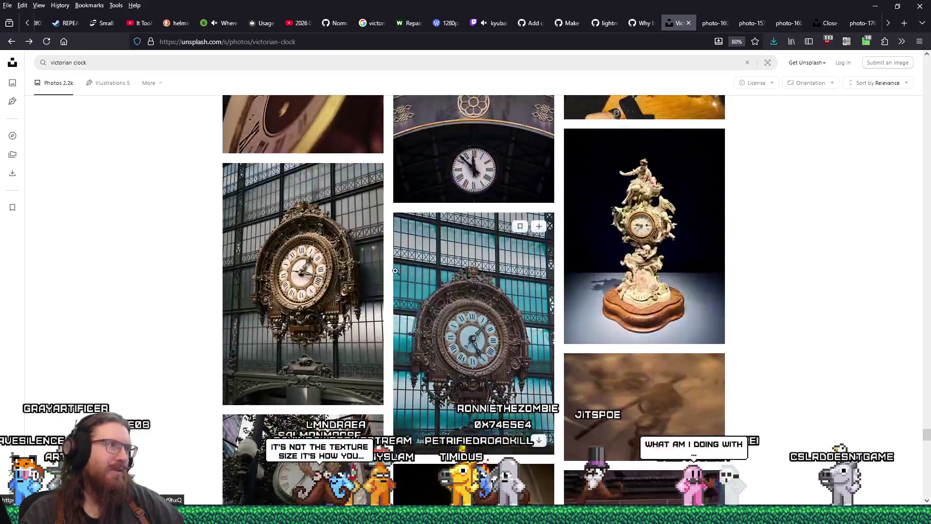
{"action": "left_click", "coordinate": [319, 252]}
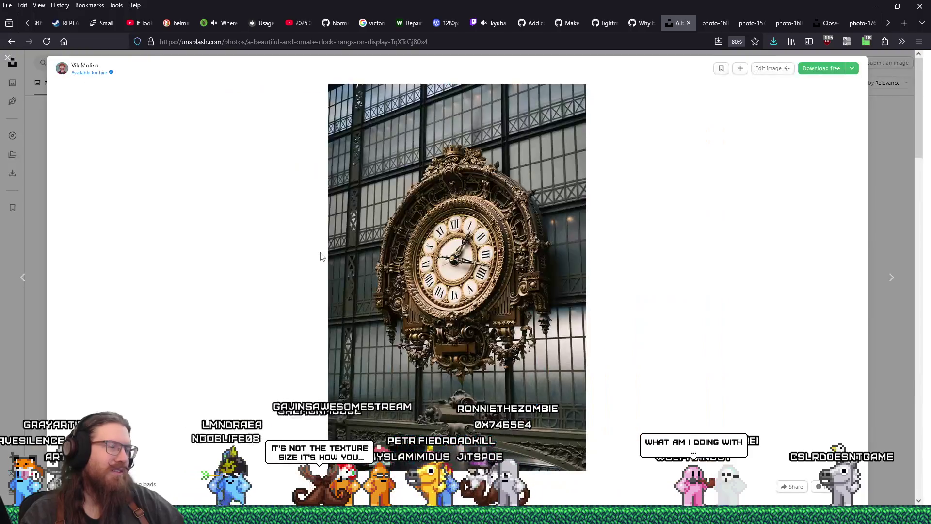
Scroll to the related images and open the golden station clock beside the marble statue
{"action": "scroll", "coordinate": [343, 269], "scroll_direction": "down", "scroll_amount": 8}
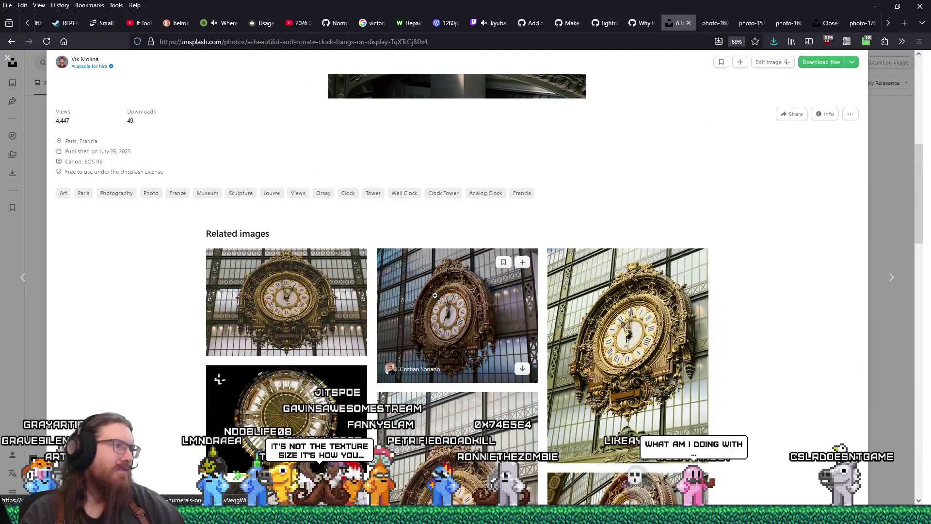
{"action": "scroll", "coordinate": [435, 295], "scroll_direction": "down", "scroll_amount": 4}
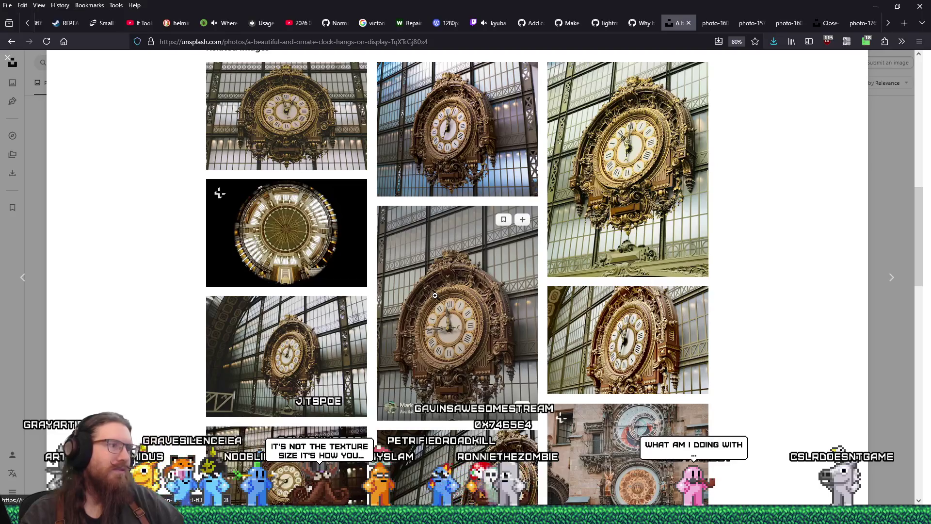
{"action": "scroll", "coordinate": [435, 295], "scroll_direction": "down", "scroll_amount": 4}
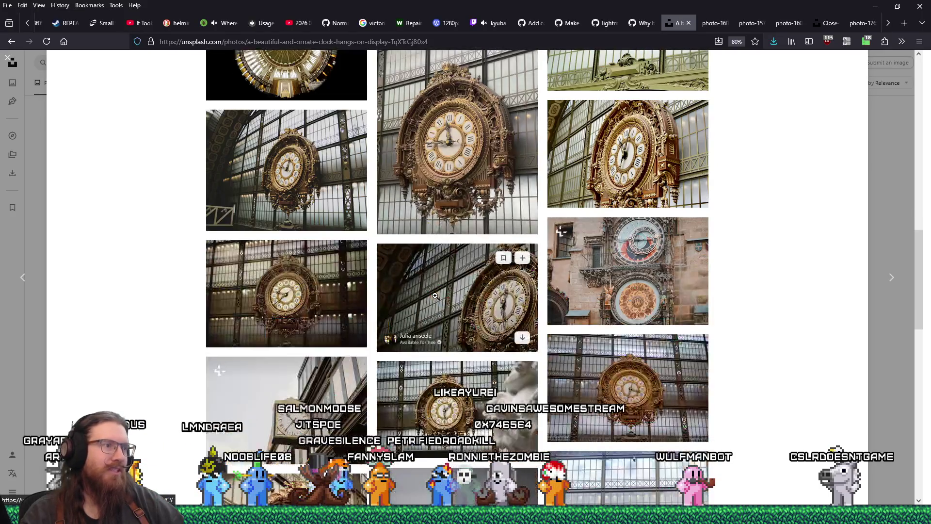
{"action": "scroll", "coordinate": [426, 300], "scroll_direction": "down", "scroll_amount": 2}
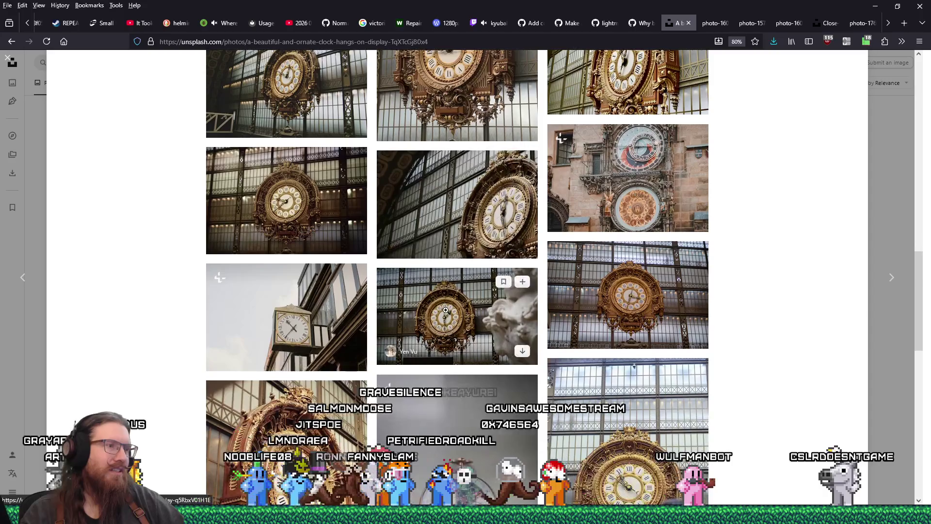
{"action": "left_click", "coordinate": [446, 310]}
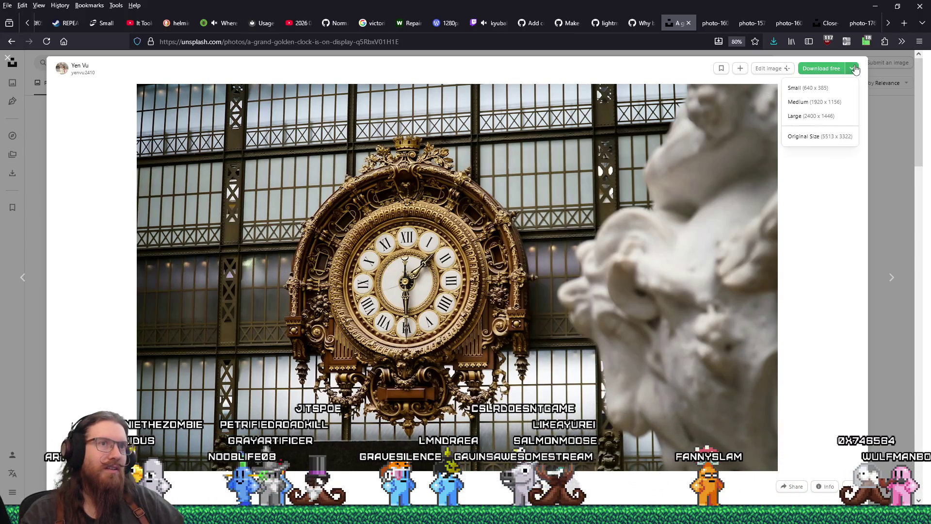
Download the golden station clock photo at Large size (2400 x 1446) and zoom to inspect it
{"action": "left_click", "coordinate": [826, 118]}
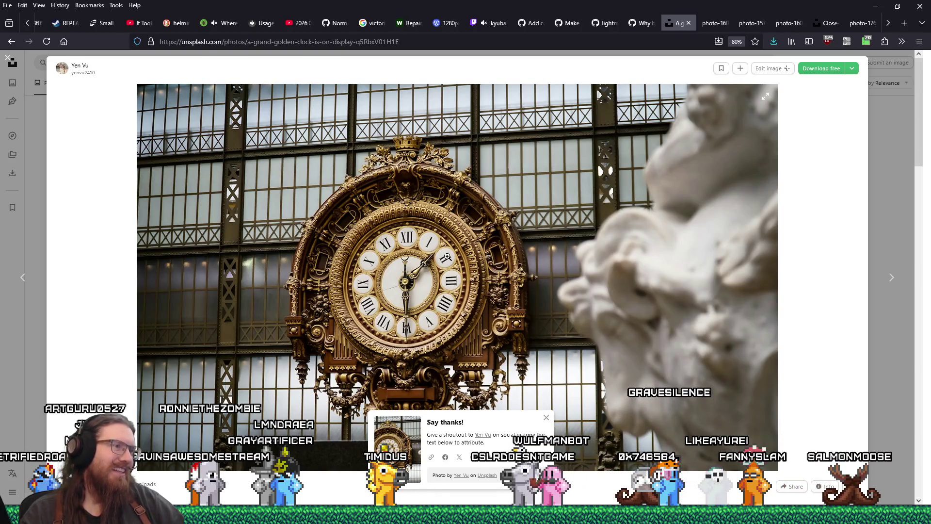
{"action": "left_click", "coordinate": [447, 256]}
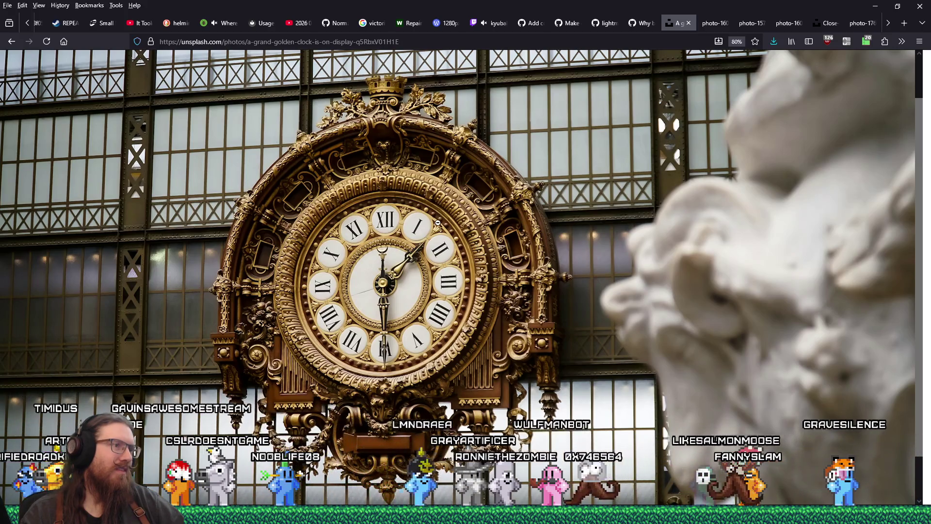
{"action": "left_click", "coordinate": [357, 223]}
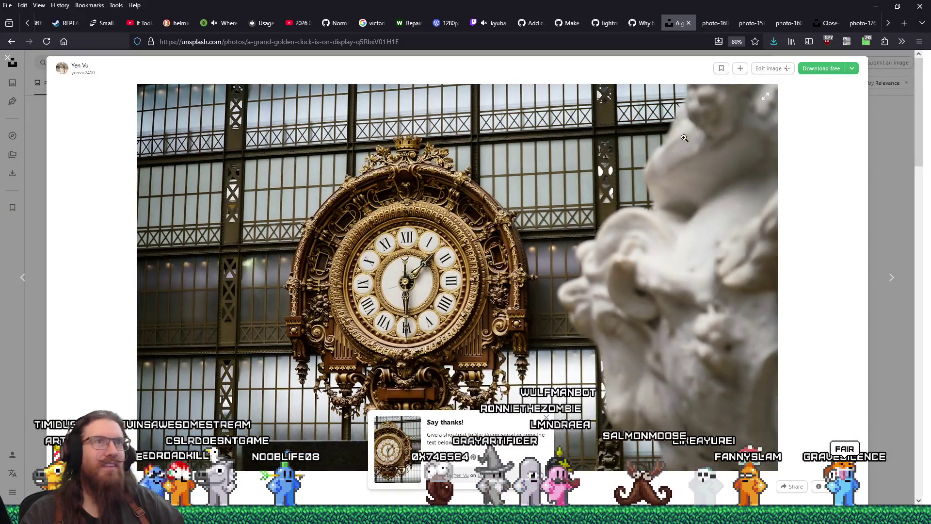
Open the downloaded clock JPEG from Firefox's recent downloads in the photo viewer
{"action": "left_click", "coordinate": [768, 45]}
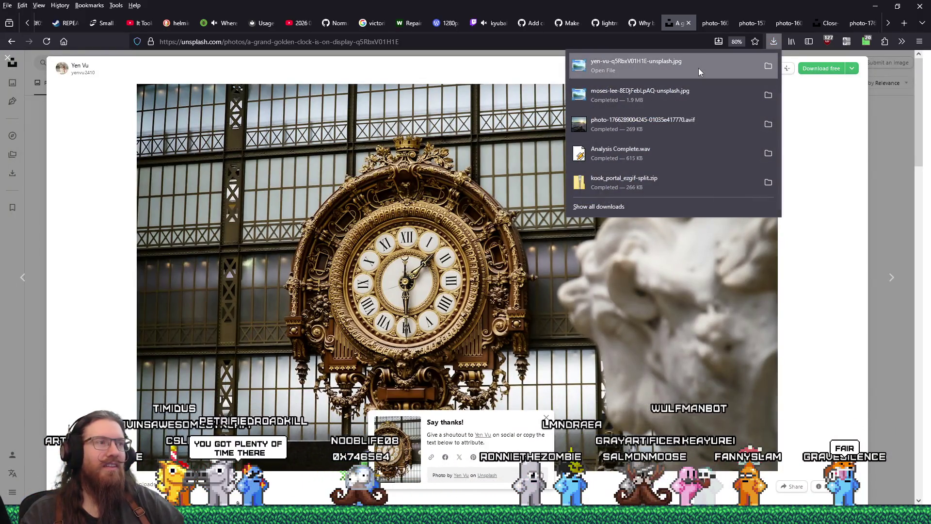
{"action": "left_click", "coordinate": [698, 68]}
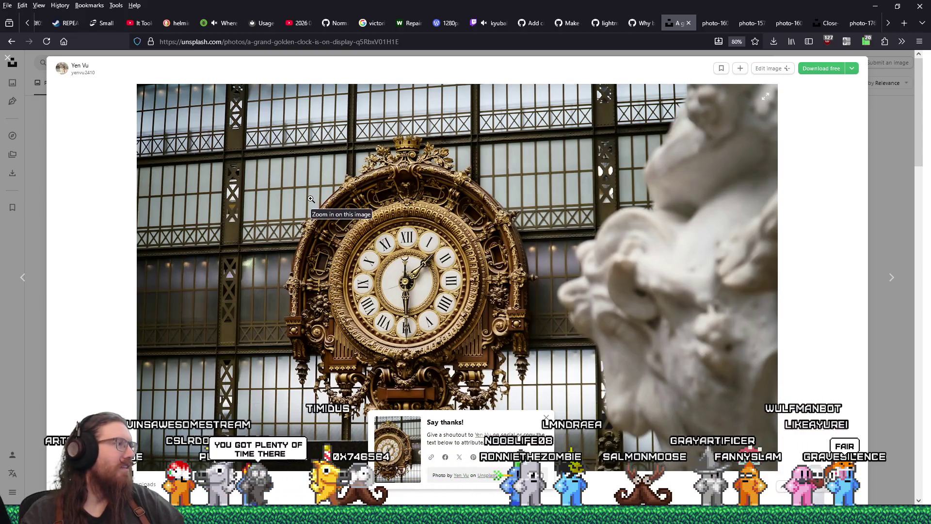
{"action": "left_click", "coordinate": [394, 515]}
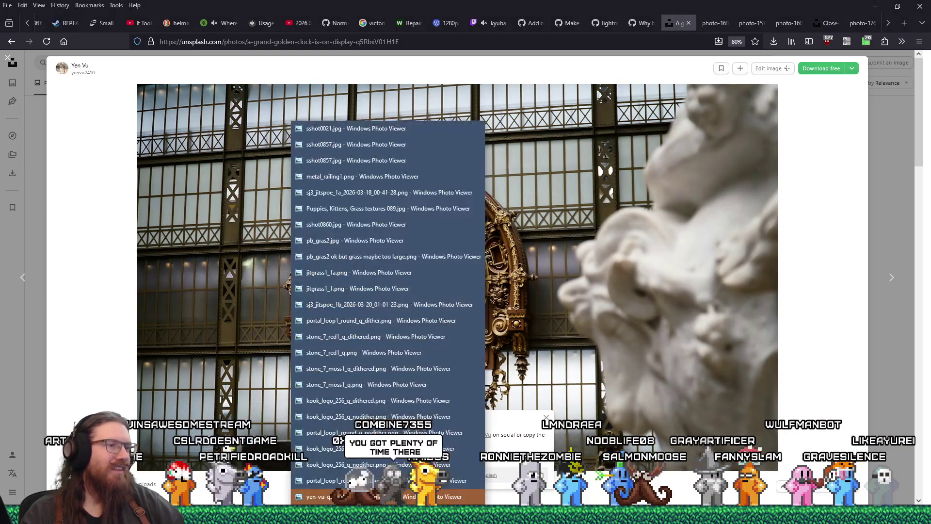
Bring the clock JPEG's Photo Viewer window forward, move it aside, and zoom in
{"action": "left_click", "coordinate": [395, 500]}
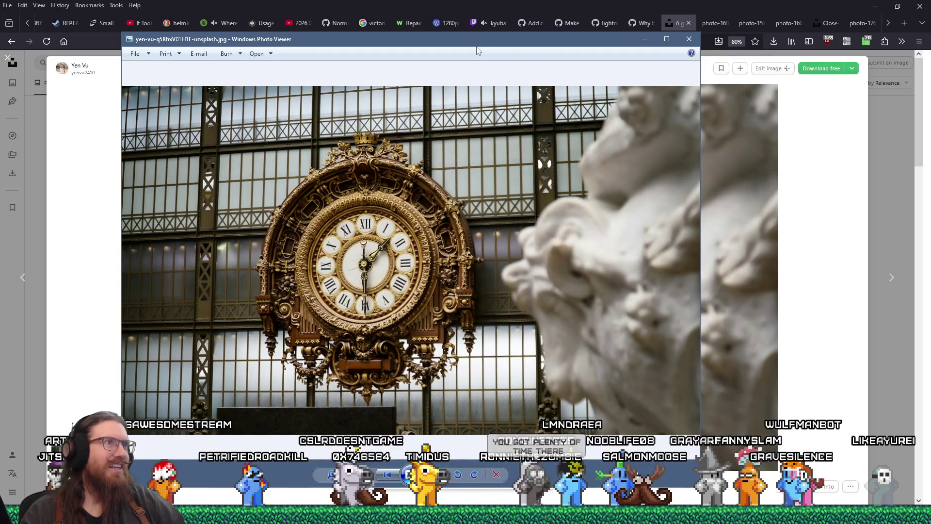
{"action": "left_click_drag", "start_coordinate": [478, 50], "coordinate": [624, 58]}
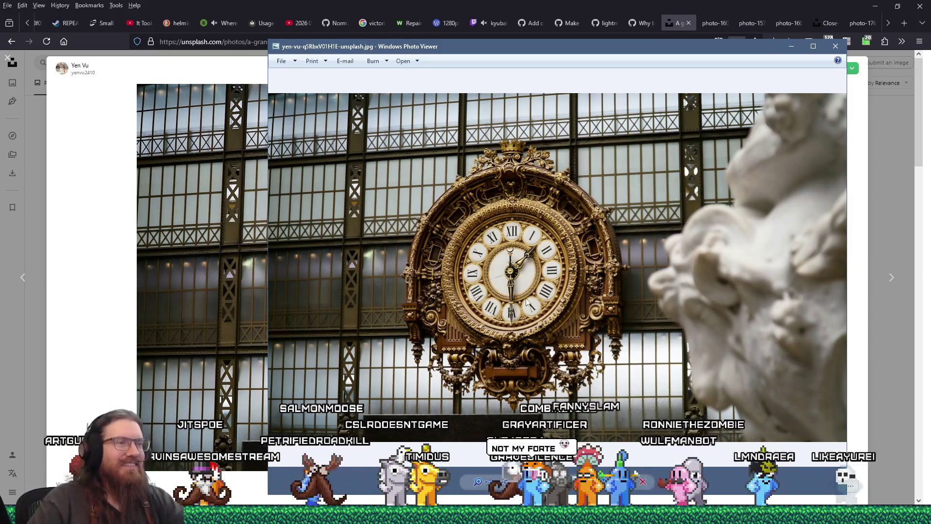
{"action": "scroll", "coordinate": [468, 267], "scroll_direction": "up", "scroll_amount": 3}
{"action": "left_click_drag", "start_coordinate": [468, 267], "coordinate": [469, 190]}
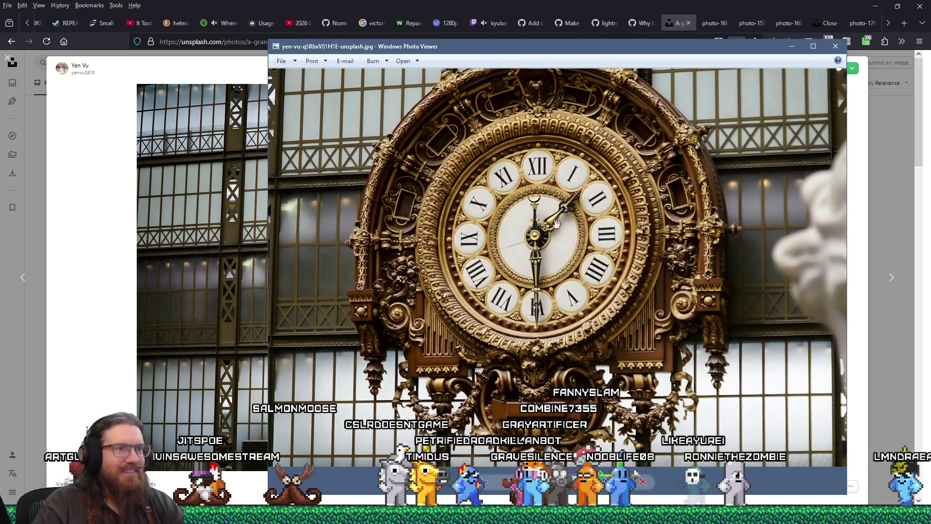
{"action": "scroll", "coordinate": [633, 235], "scroll_direction": "down", "scroll_amount": 1}
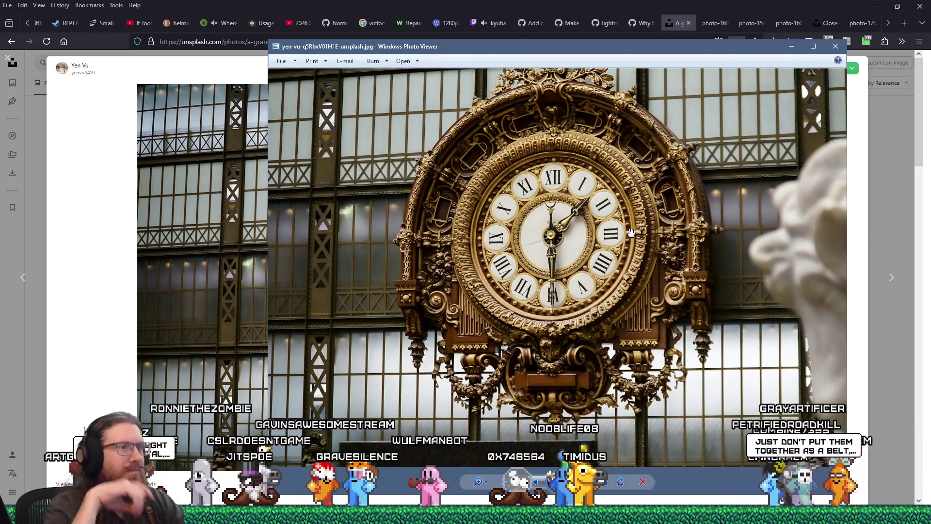
{"action": "scroll", "coordinate": [604, 311], "scroll_direction": "up", "scroll_amount": 5}
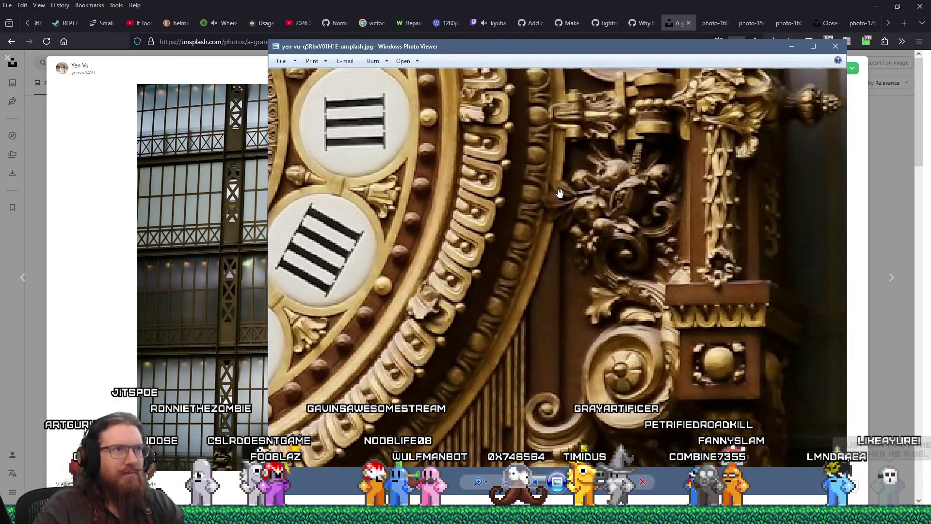
{"action": "scroll", "coordinate": [557, 174], "scroll_direction": "down", "scroll_amount": 4}
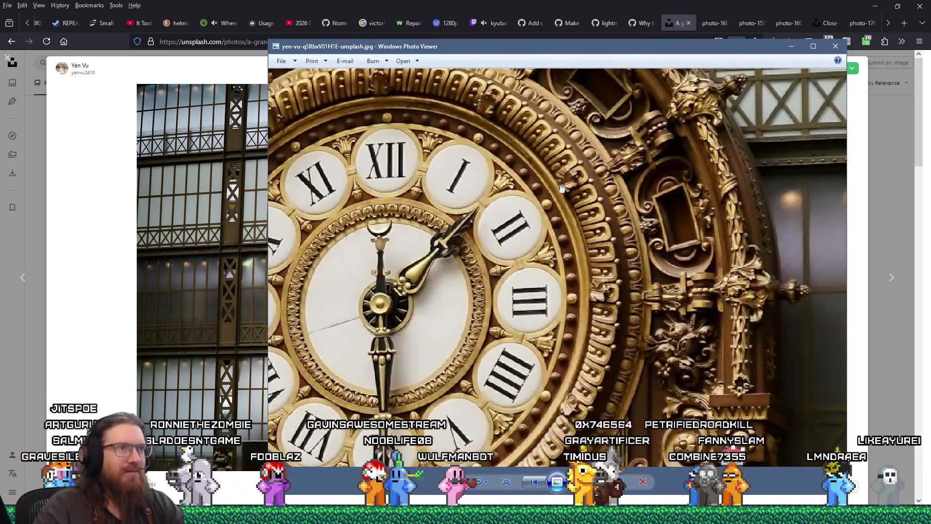
Pan across the ornaments above and below the clock face, then zoom back out
{"action": "mouse_move", "coordinate": [561, 188]}
{"action": "left_mouse_down"}
{"action": "mouse_move", "coordinate": [567, 216]}
{"action": "mouse_move", "coordinate": [700, 361]}
{"action": "left_mouse_up"}
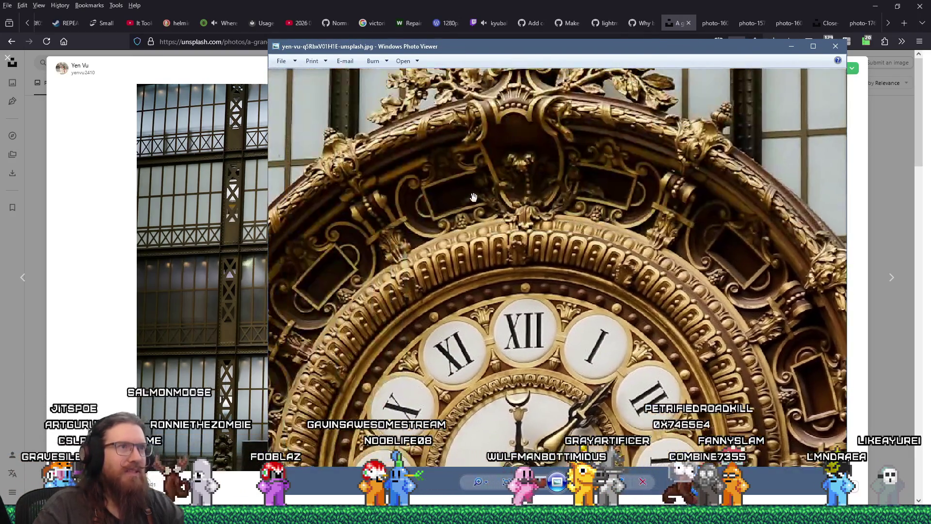
{"action": "left_click_drag", "start_coordinate": [378, 226], "coordinate": [497, 238]}
{"action": "left_click_drag", "start_coordinate": [483, 304], "coordinate": [527, 182]}
{"action": "mouse_move", "coordinate": [453, 338]}
{"action": "left_mouse_down"}
{"action": "mouse_move", "coordinate": [482, 351]}
{"action": "mouse_move", "coordinate": [525, 210]}
{"action": "left_mouse_up"}
{"action": "left_click_drag", "start_coordinate": [529, 306], "coordinate": [435, 187]}
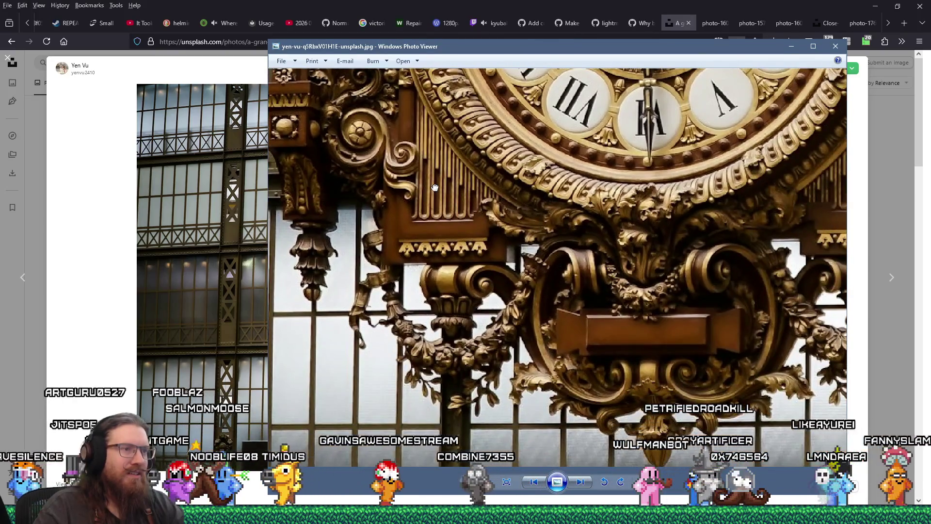
{"action": "scroll", "coordinate": [435, 187], "scroll_direction": "down", "scroll_amount": 4}
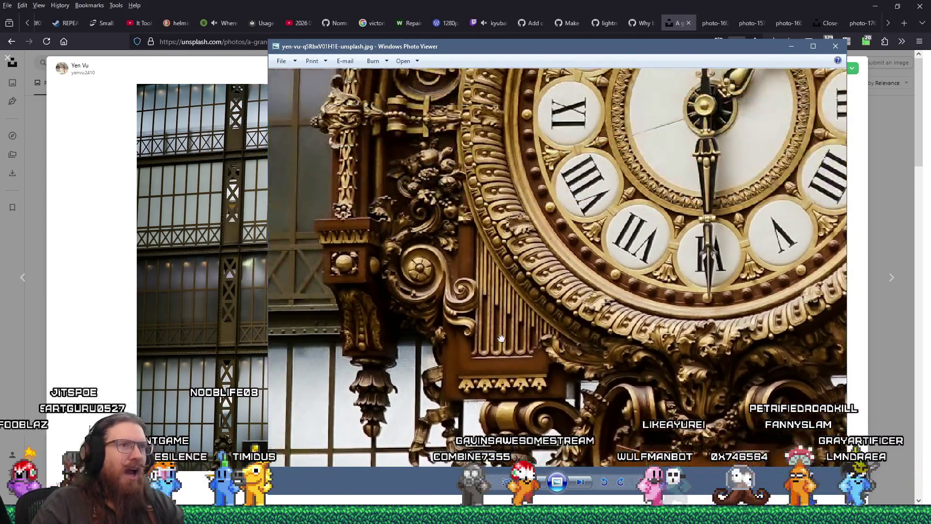
{"action": "scroll", "coordinate": [537, 277], "scroll_direction": "down", "scroll_amount": 1}
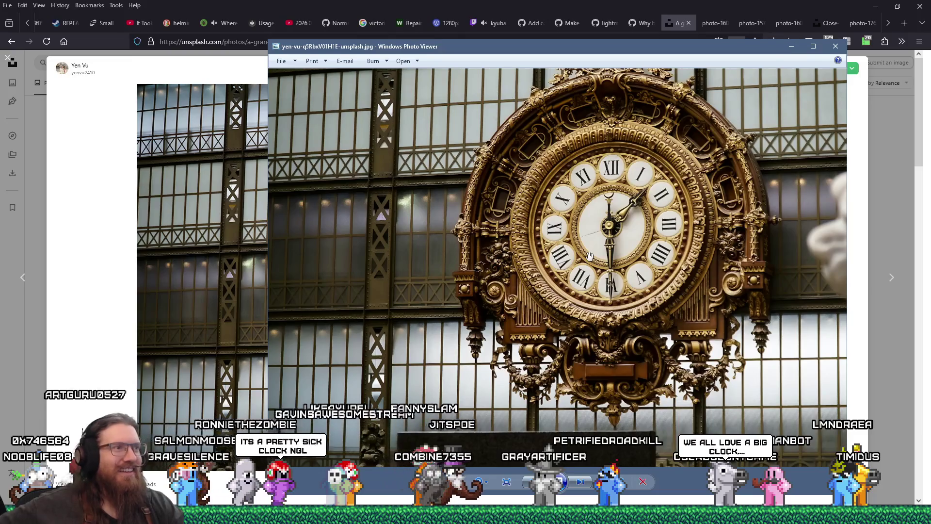
{"action": "scroll", "coordinate": [578, 248], "scroll_direction": "down", "scroll_amount": 3}
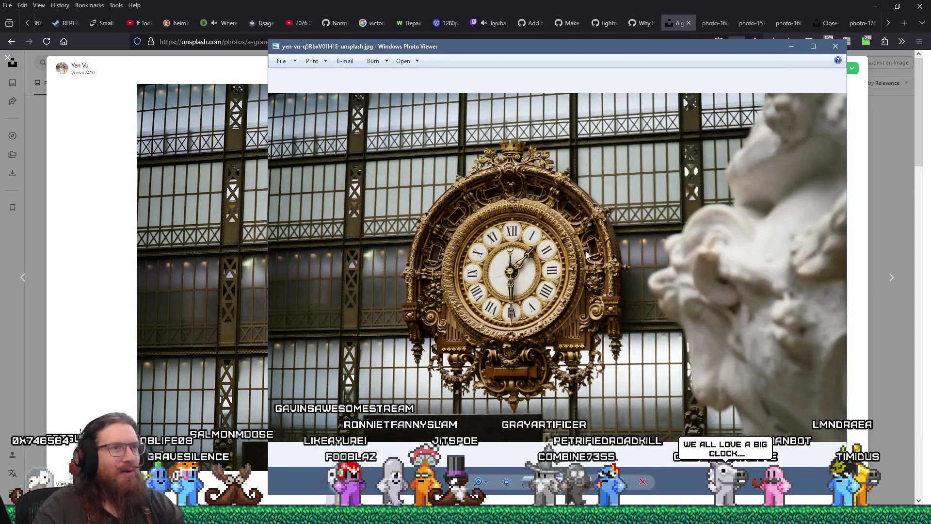
Return to Firefox and close the photo to get back to the victorian clock results
{"action": "key", "text": "alt+Tab"}
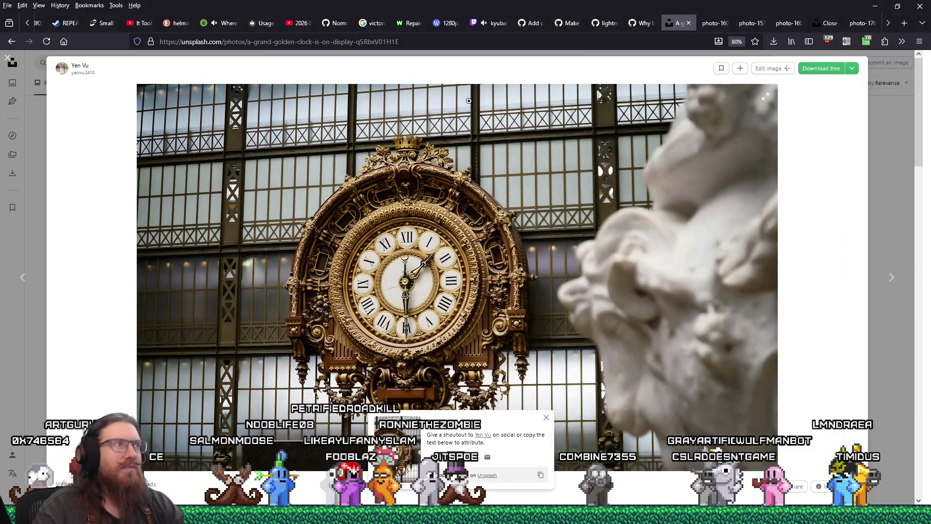
{"action": "left_click", "coordinate": [7, 58]}
{"action": "scroll", "coordinate": [503, 229], "scroll_direction": "down", "scroll_amount": 10}
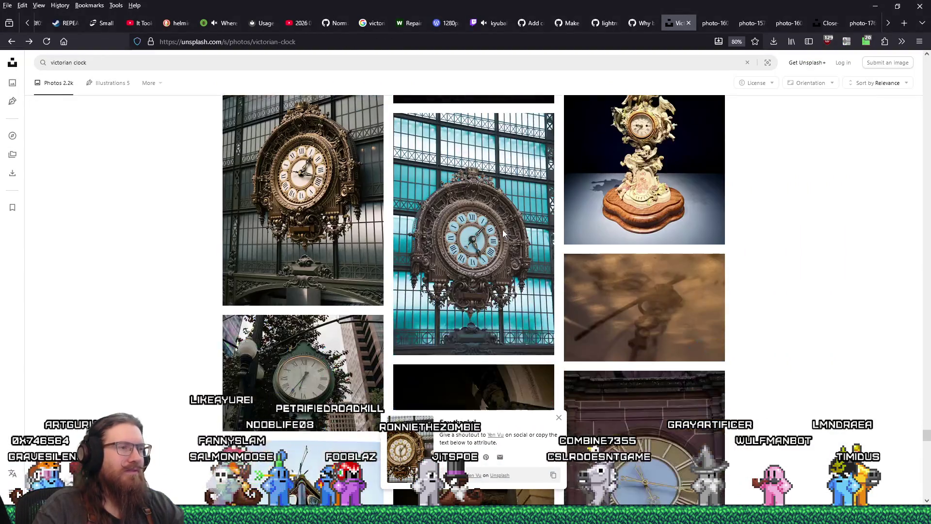
{"action": "scroll", "coordinate": [502, 229], "scroll_direction": "up", "scroll_amount": 6}
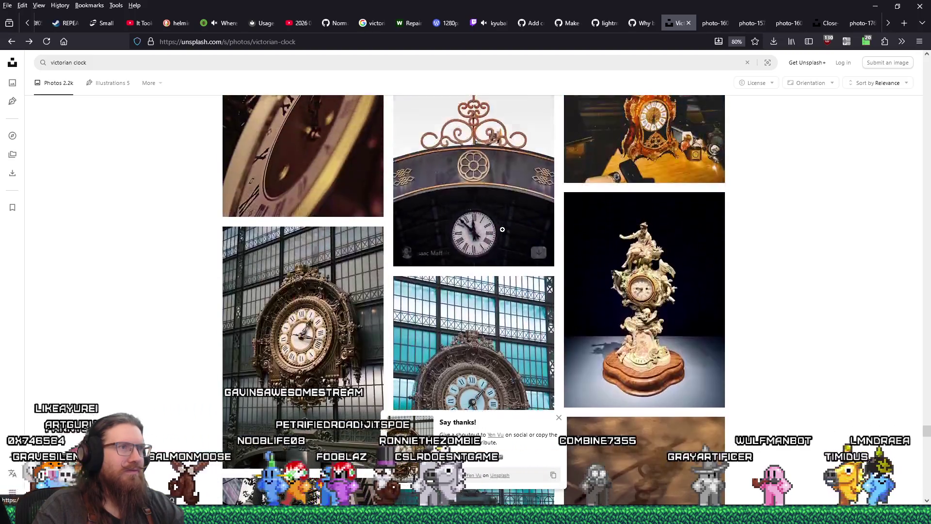
Open the Orsay hanging clock photo from the victorian clock results
{"action": "scroll", "coordinate": [503, 229], "scroll_direction": "down", "scroll_amount": 2}
{"action": "scroll", "coordinate": [503, 229], "scroll_direction": "up", "scroll_amount": 8}
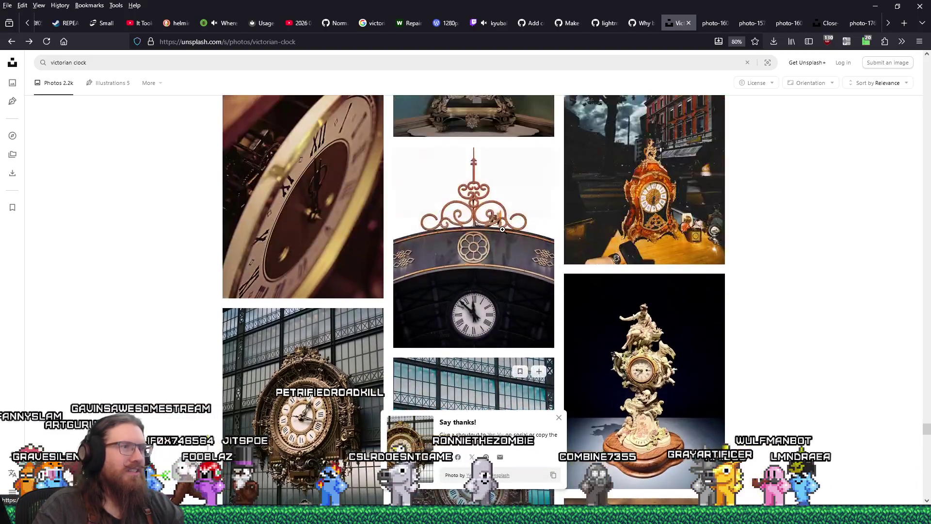
{"action": "scroll", "coordinate": [503, 229], "scroll_direction": "down", "scroll_amount": 8}
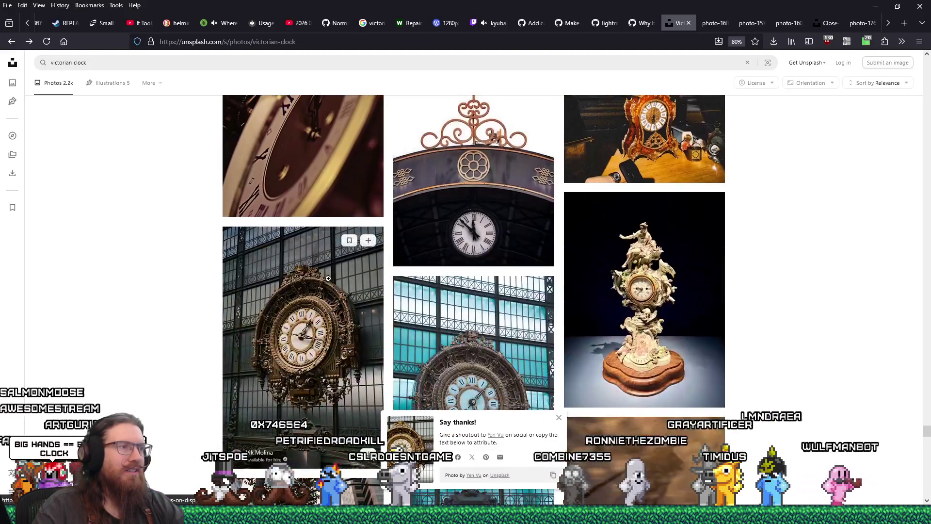
{"action": "left_click", "coordinate": [418, 282]}
Scroll down through the Orsay clock's Related images grid of clock photos
{"action": "scroll", "coordinate": [632, 282], "scroll_direction": "down", "scroll_amount": 15}
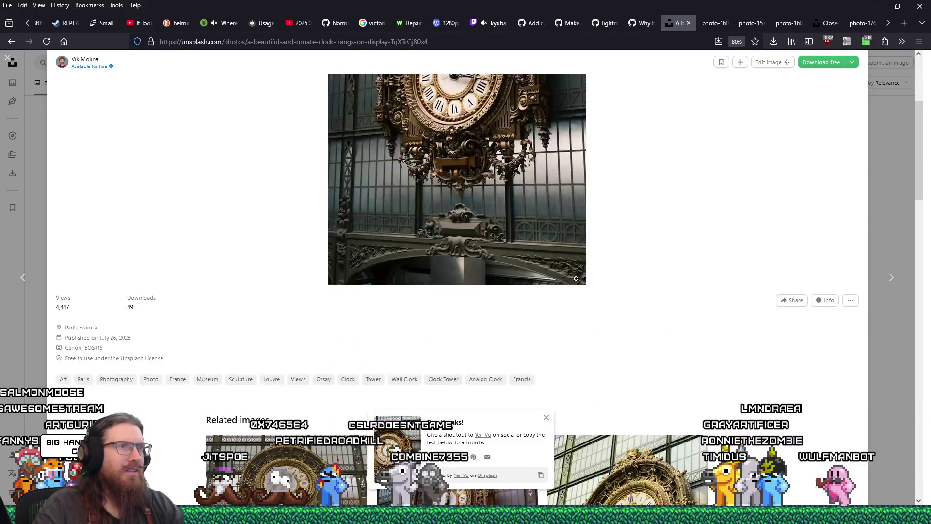
{"action": "scroll", "coordinate": [632, 281], "scroll_direction": "up", "scroll_amount": 3}
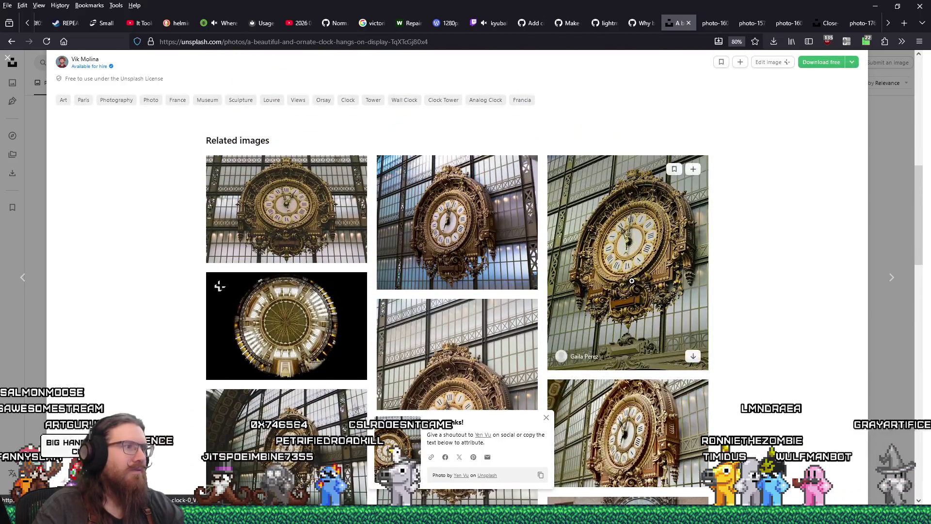
{"action": "scroll", "coordinate": [632, 281], "scroll_direction": "down", "scroll_amount": 10}
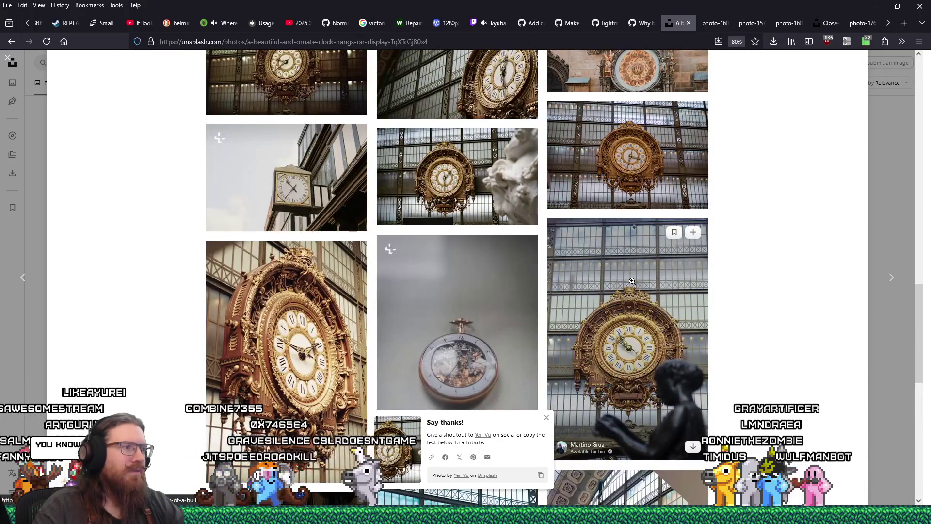
{"action": "scroll", "coordinate": [632, 281], "scroll_direction": "down", "scroll_amount": 5}
{"action": "scroll", "coordinate": [632, 281], "scroll_direction": "down", "scroll_amount": 5}
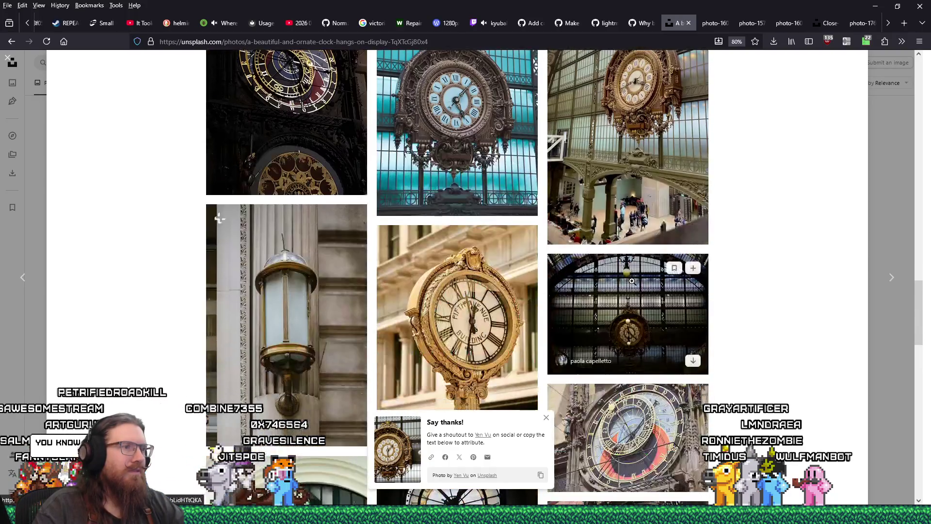
{"action": "scroll", "coordinate": [632, 281], "scroll_direction": "down", "scroll_amount": 15}
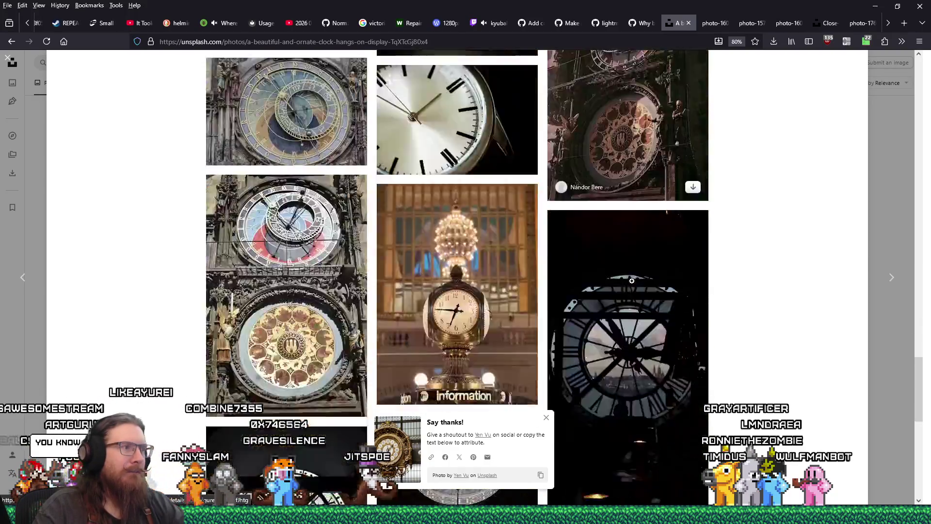
{"action": "scroll", "coordinate": [632, 281], "scroll_direction": "down", "scroll_amount": 10}
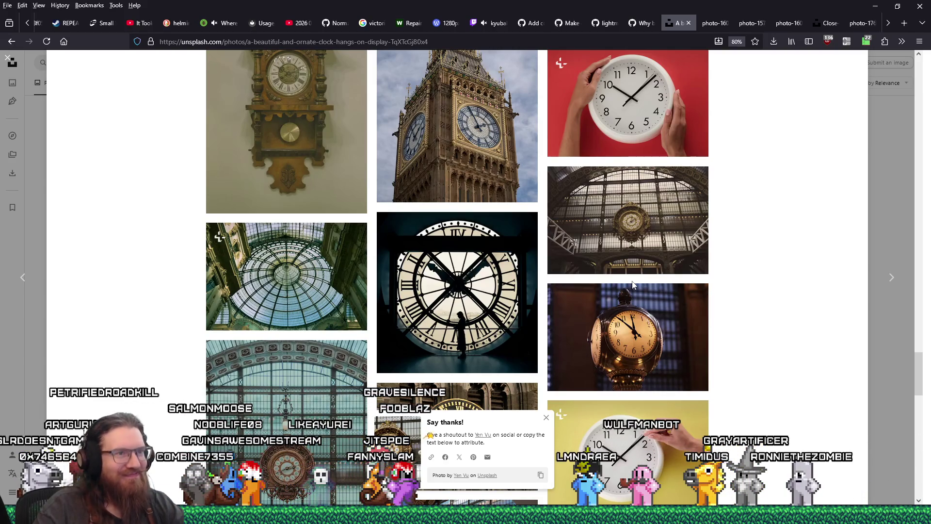
{"action": "scroll", "coordinate": [632, 281], "scroll_direction": "down", "scroll_amount": 15}
{"action": "scroll", "coordinate": [632, 282], "scroll_direction": "down", "scroll_amount": 7}
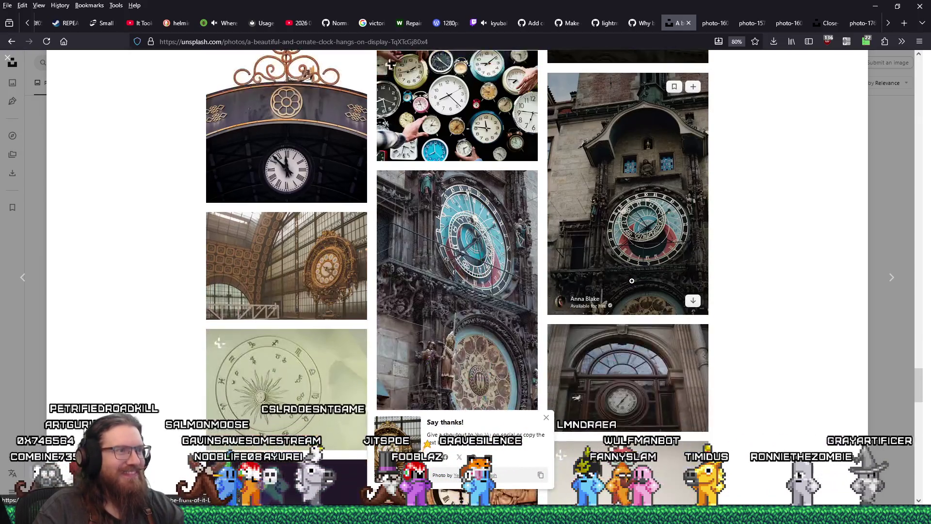
{"action": "scroll", "coordinate": [632, 281], "scroll_direction": "down", "scroll_amount": 4}
{"action": "scroll", "coordinate": [632, 281], "scroll_direction": "down", "scroll_amount": 4}
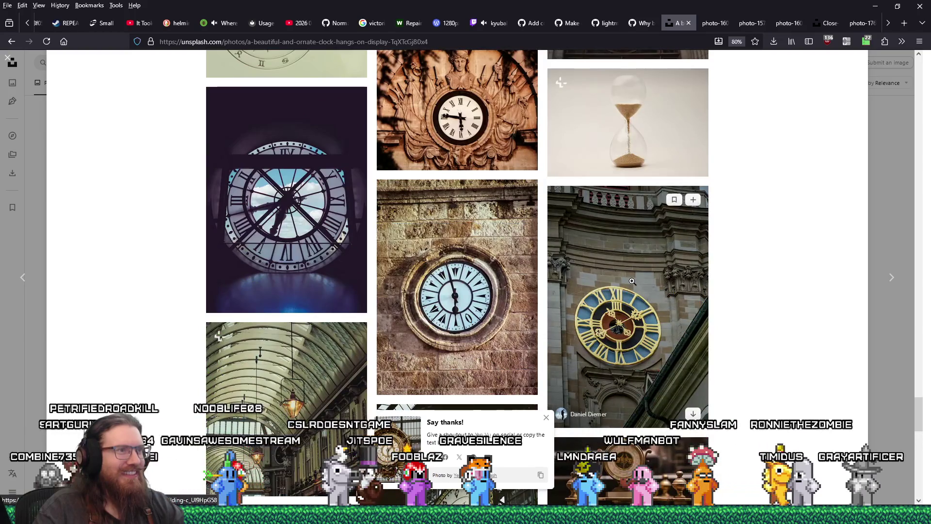
{"action": "scroll", "coordinate": [632, 282], "scroll_direction": "down", "scroll_amount": 5}
{"action": "scroll", "coordinate": [633, 281], "scroll_direction": "down", "scroll_amount": 4}
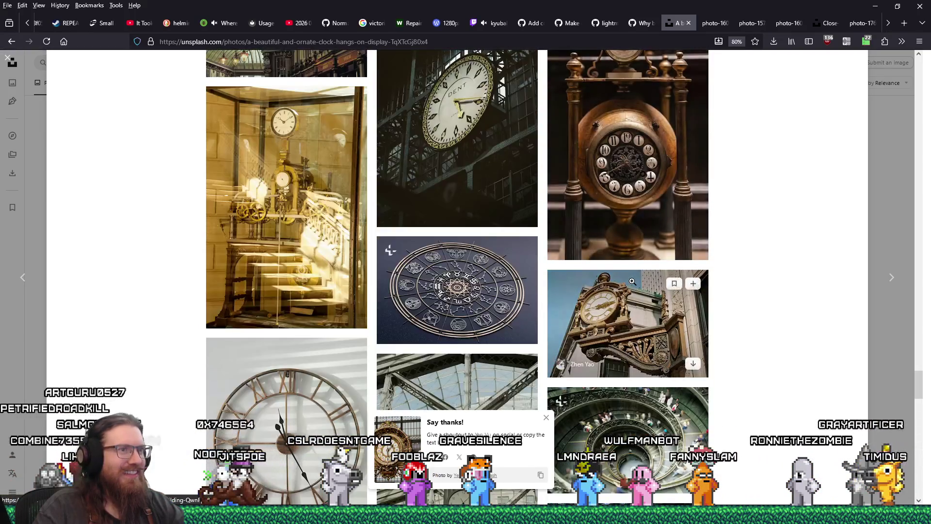
{"action": "scroll", "coordinate": [633, 281], "scroll_direction": "down", "scroll_amount": 4}
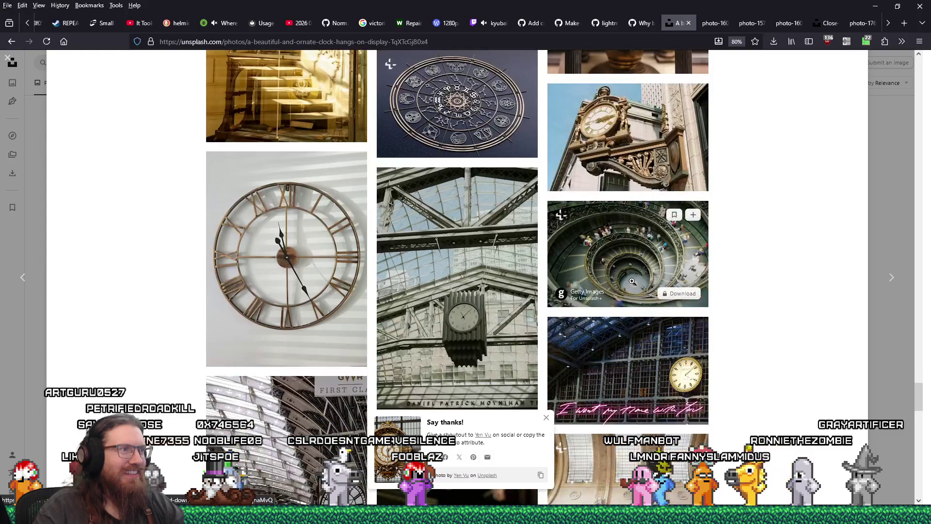
{"action": "scroll", "coordinate": [632, 281], "scroll_direction": "down", "scroll_amount": 4}
{"action": "scroll", "coordinate": [632, 281], "scroll_direction": "down", "scroll_amount": 6}
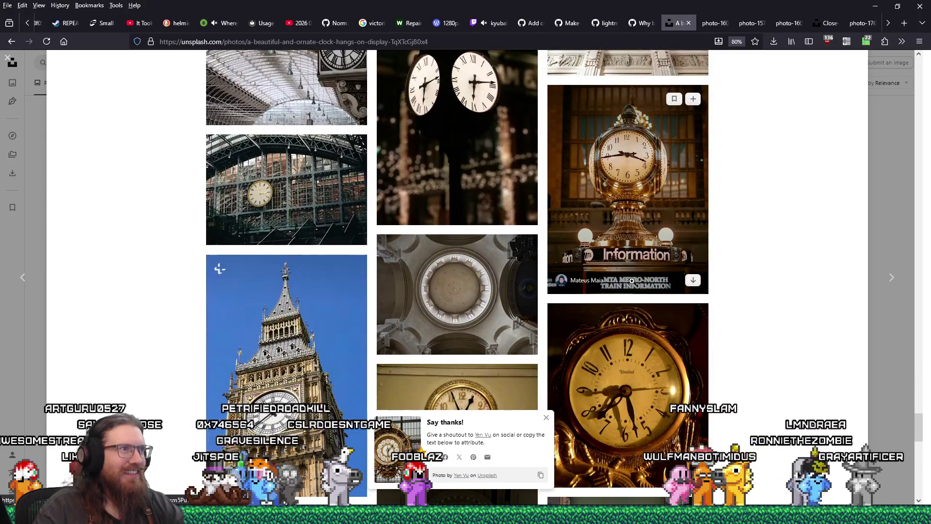
{"action": "scroll", "coordinate": [631, 281], "scroll_direction": "down", "scroll_amount": 6}
{"action": "scroll", "coordinate": [633, 285], "scroll_direction": "down", "scroll_amount": 5}
{"action": "mouse_move", "coordinate": [632, 282]}
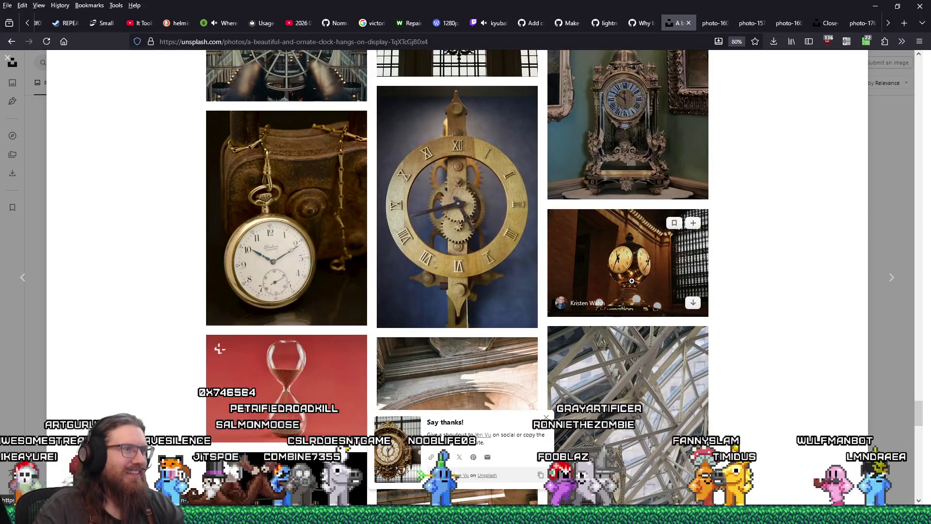
{"action": "scroll", "coordinate": [632, 281], "scroll_direction": "down", "scroll_amount": 5}
{"action": "scroll", "coordinate": [632, 280], "scroll_direction": "up", "scroll_amount": 4}
{"action": "key", "text": "alt+Tab"}
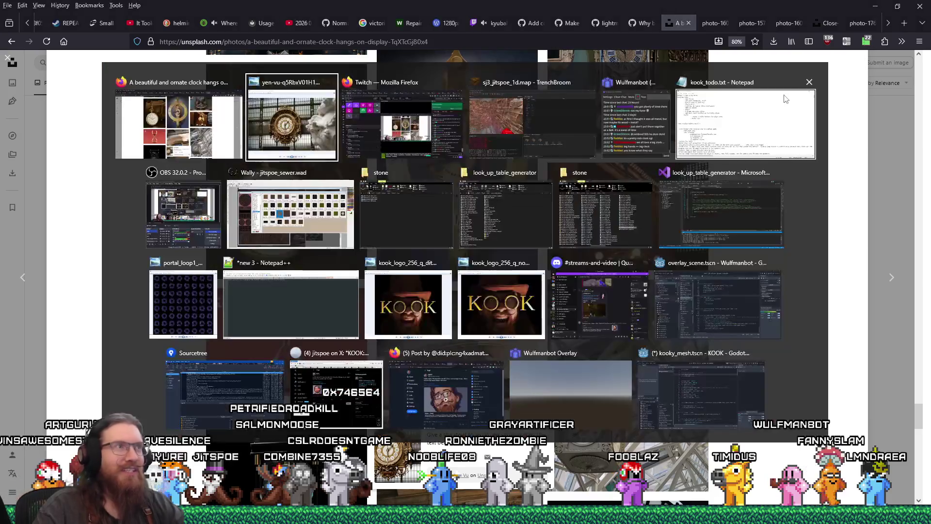
Open the clock photo's file location and copy the Unsplash clock photo
{"action": "left_click", "coordinate": [291, 119]}
{"action": "right_click", "coordinate": [654, 162]}
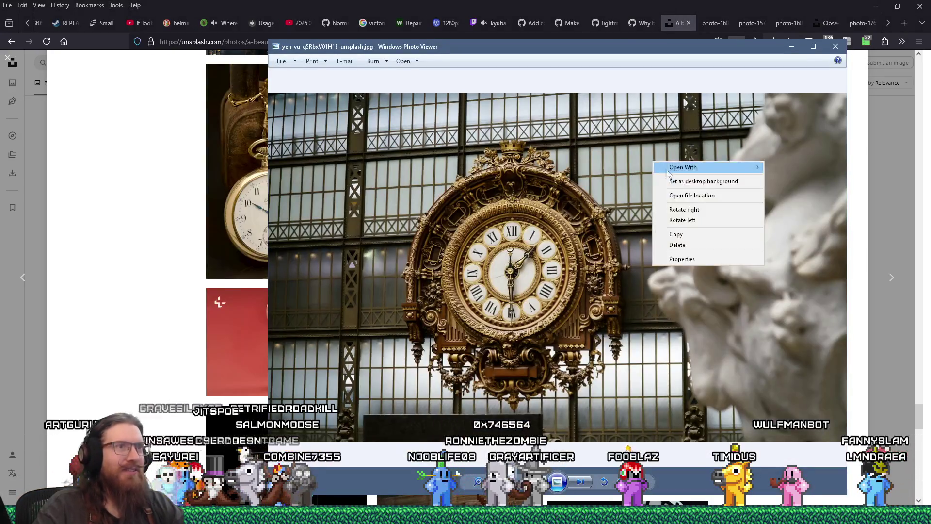
{"action": "left_click", "coordinate": [692, 195]}
{"action": "key", "text": "alt+Tab"}
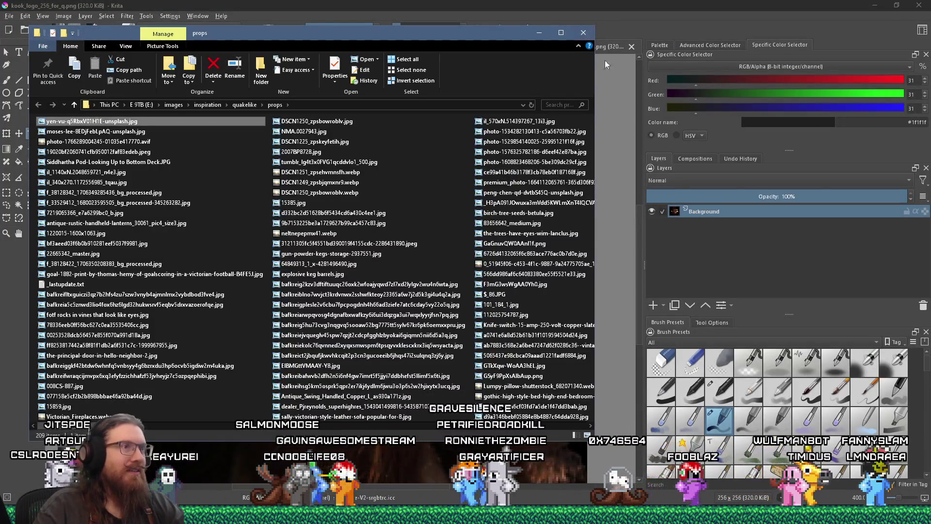
{"action": "key", "text": "alt+Tab"}
{"action": "key", "text": "alt+Tab"}
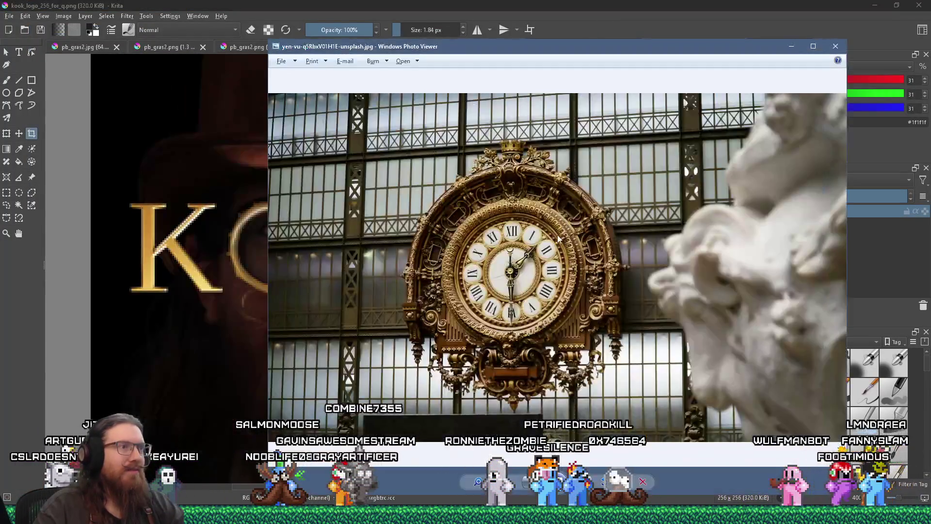
{"action": "right_click", "coordinate": [558, 238]}
{"action": "left_click", "coordinate": [584, 268]}
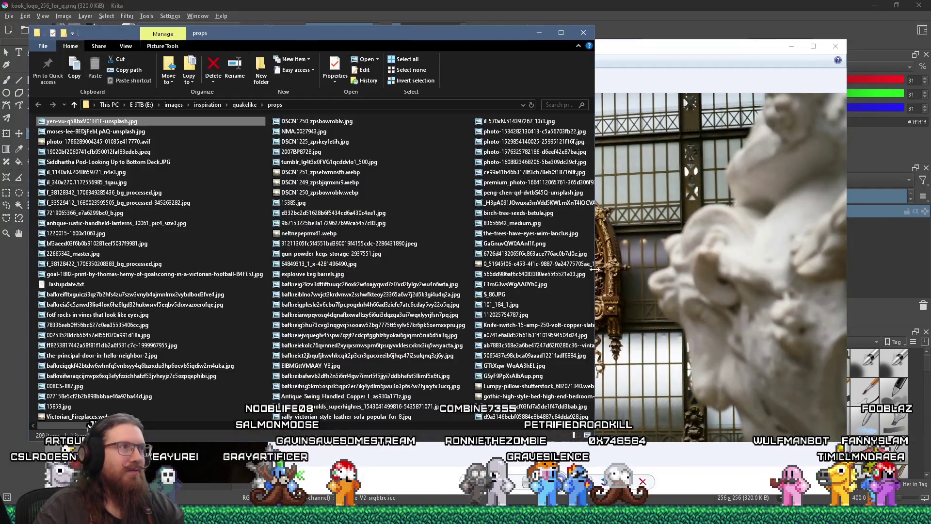
{"action": "right_click", "coordinate": [152, 122]}
{"action": "left_click", "coordinate": [207, 429]}
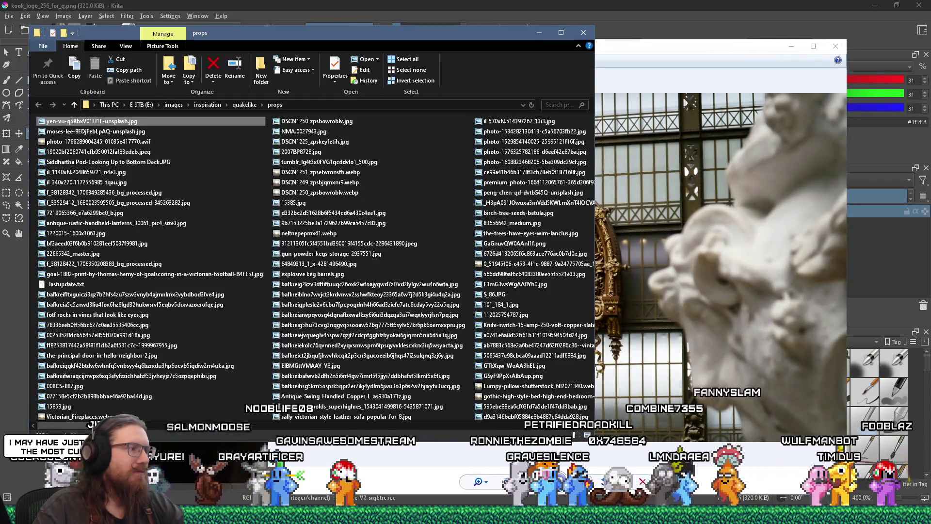
Go to the E:\projects\quake\textures folder with the Run box
{"action": "key", "text": "super+r"}
{"action": "type", "text": "e:\\projects"}
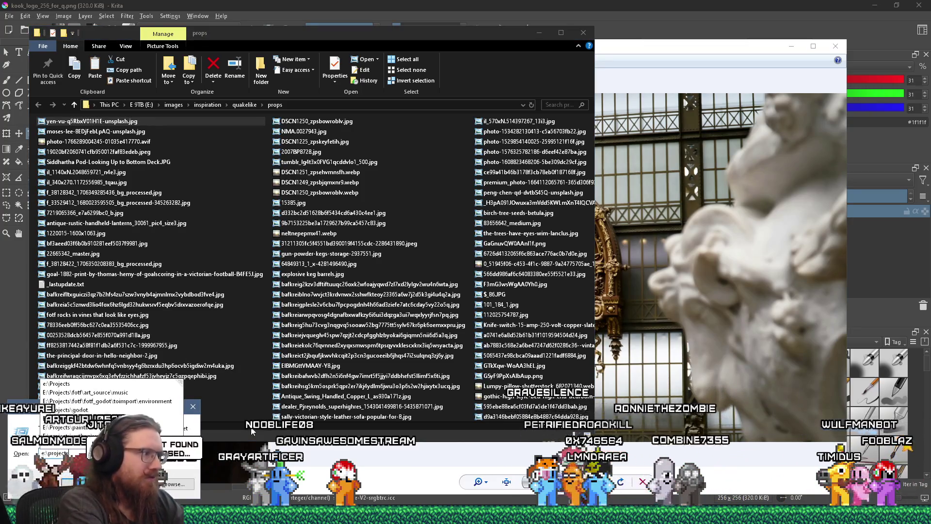
{"action": "key", "text": "Escape"}
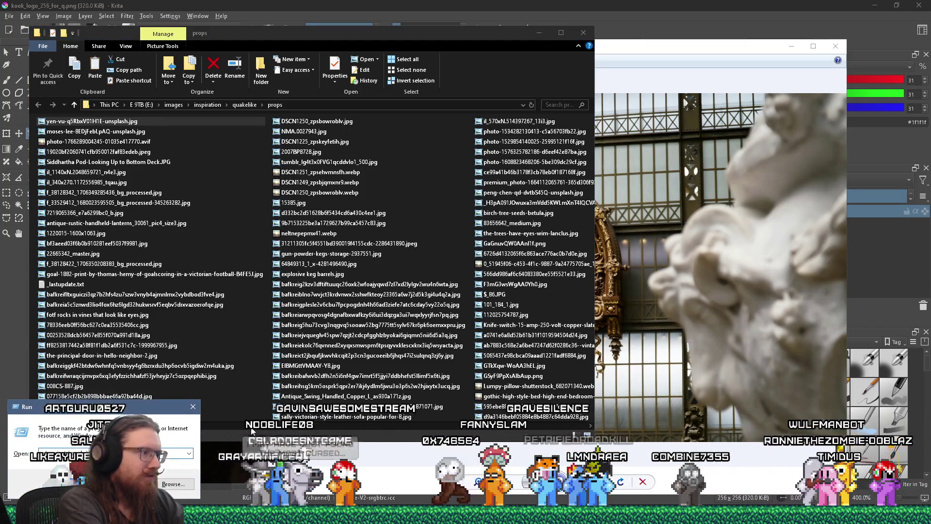
{"action": "type", "text": "\\quake\\textures"}
{"action": "key", "text": "Return"}
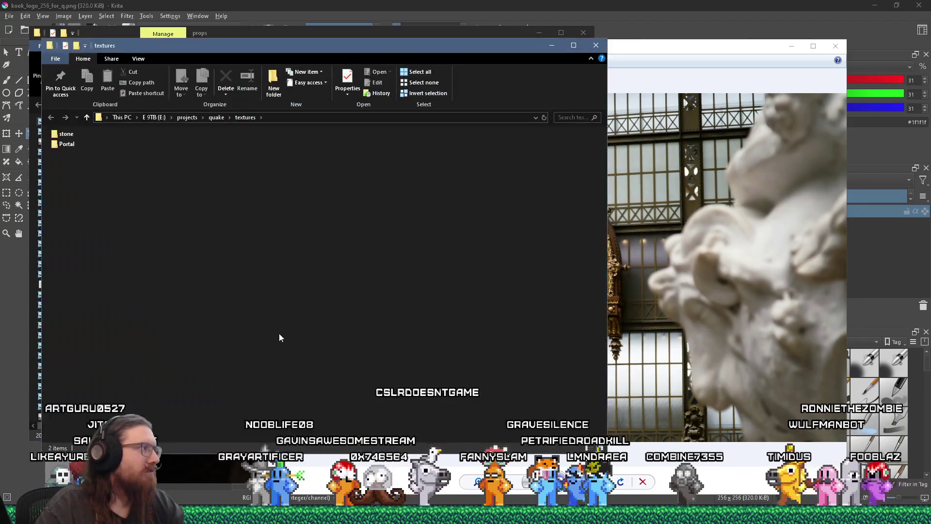
Create and open a new folder named clock, then return to the pistol article
{"action": "right_click", "coordinate": [251, 280]}
{"action": "mouse_move", "coordinate": [307, 258]}
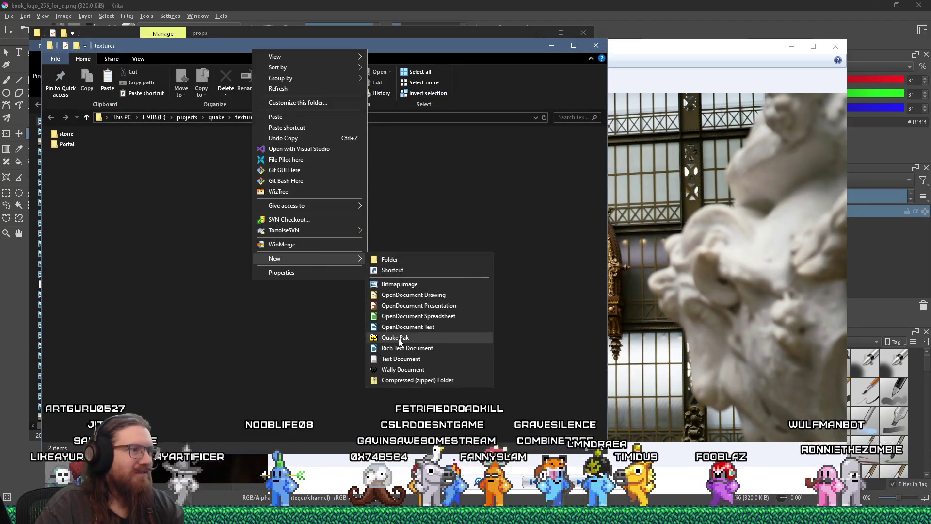
{"action": "left_click", "coordinate": [404, 260]}
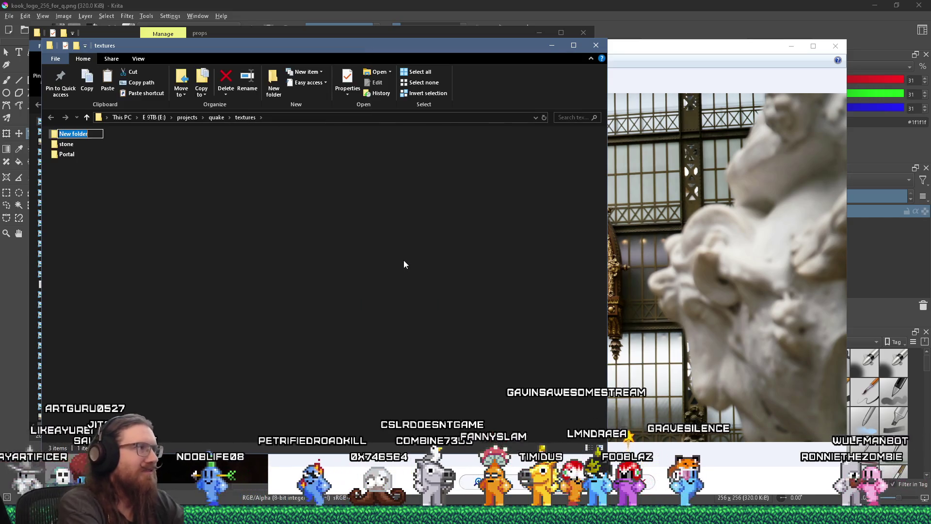
{"action": "type", "text": "clock"}
{"action": "key", "text": "Return"}
{"action": "key", "text": "Return"}
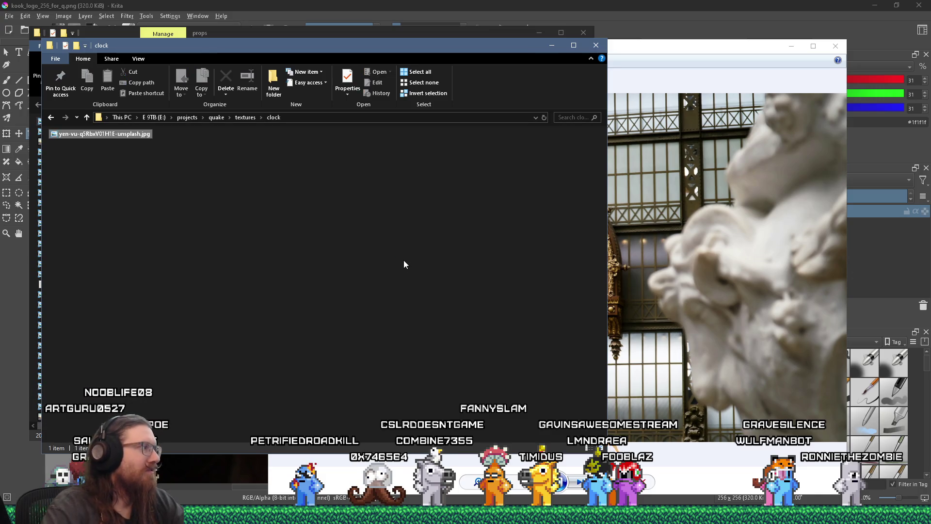
{"action": "key", "text": "alt+Tab"}
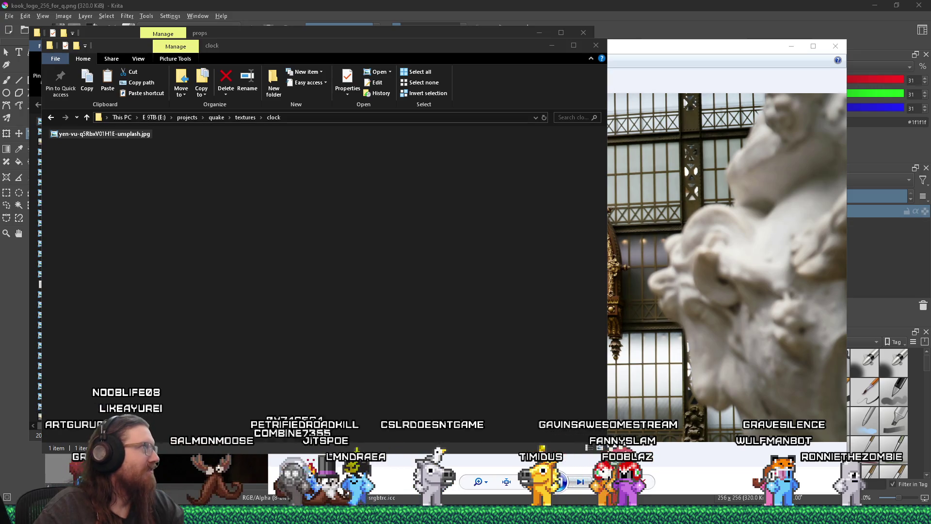
{"action": "key", "text": "alt+Tab"}
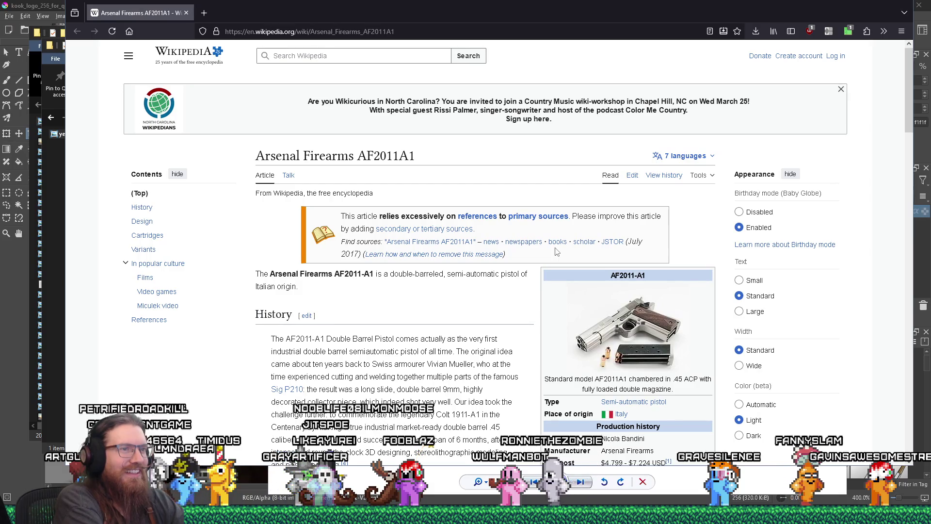
{"action": "scroll", "coordinate": [596, 243], "scroll_direction": "down", "scroll_amount": 5}
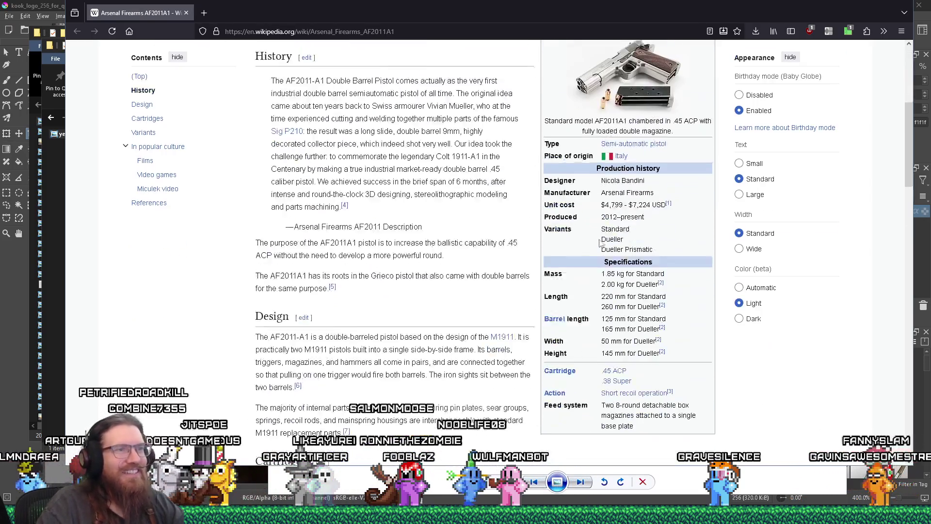
{"action": "scroll", "coordinate": [600, 243], "scroll_direction": "down", "scroll_amount": 20}
{"action": "scroll", "coordinate": [598, 235], "scroll_direction": "up", "scroll_amount": 7}
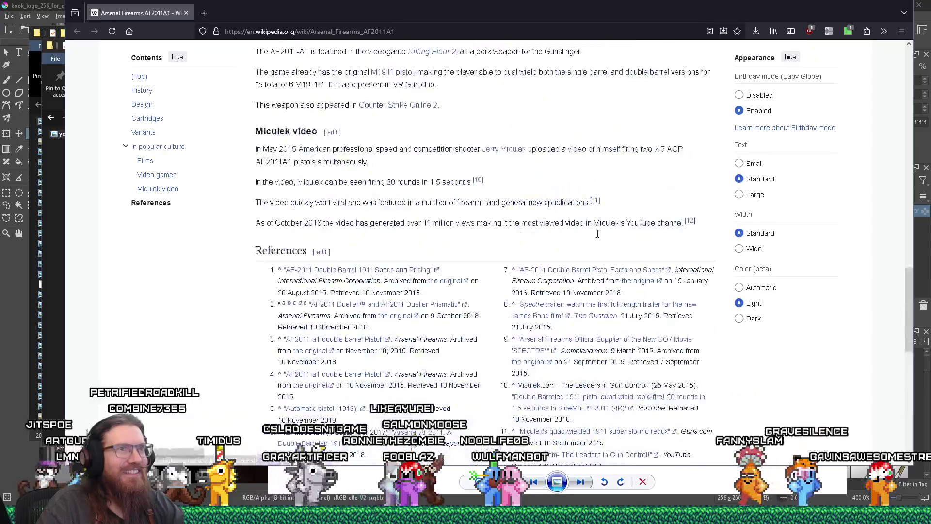
{"action": "scroll", "coordinate": [598, 233], "scroll_direction": "up", "scroll_amount": 20}
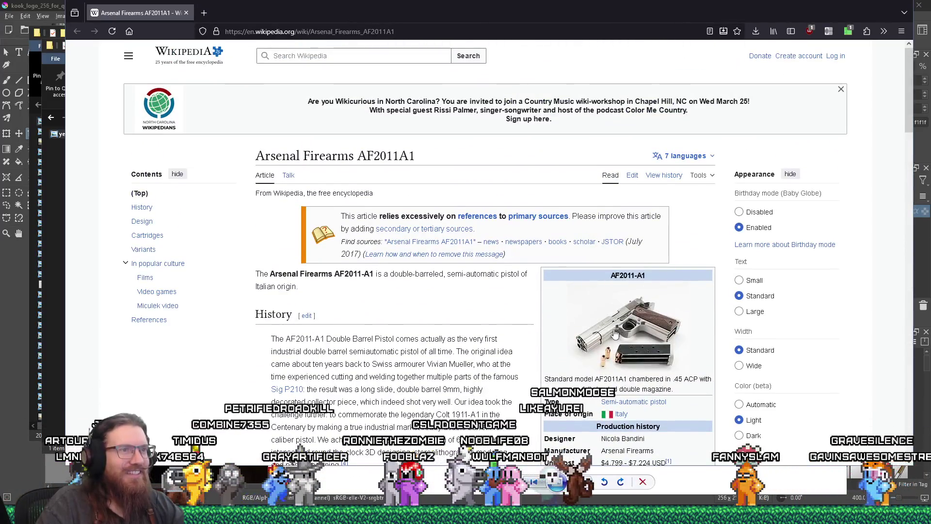
{"action": "left_click", "coordinate": [614, 333]}
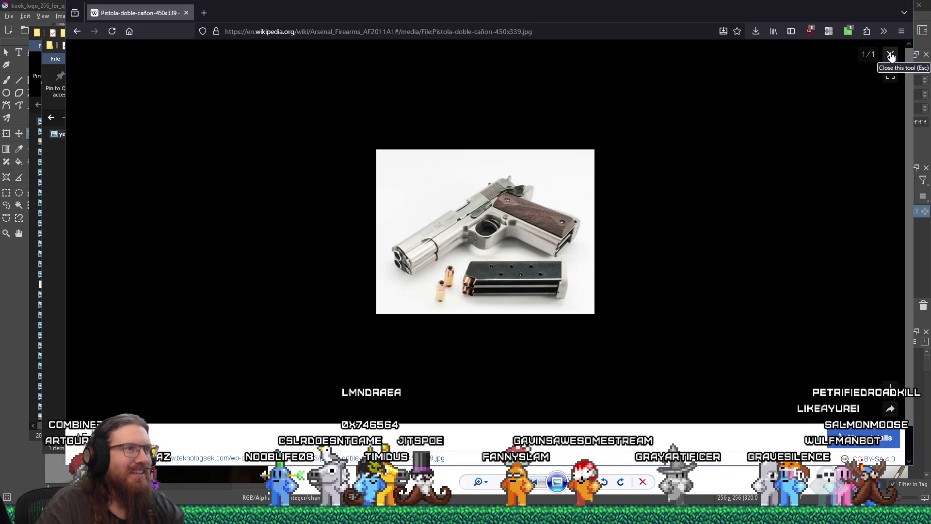
{"action": "left_click", "coordinate": [891, 56]}
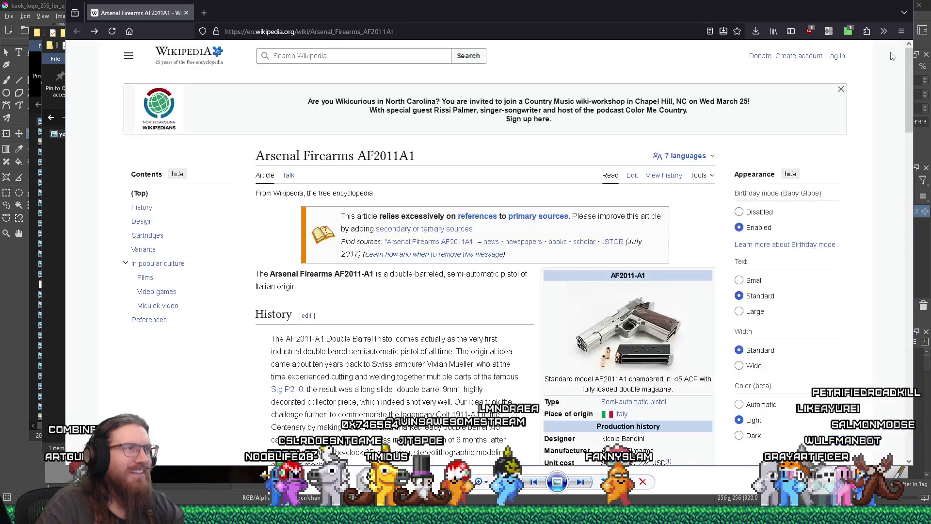
{"action": "scroll", "coordinate": [597, 209], "scroll_direction": "down", "scroll_amount": 2}
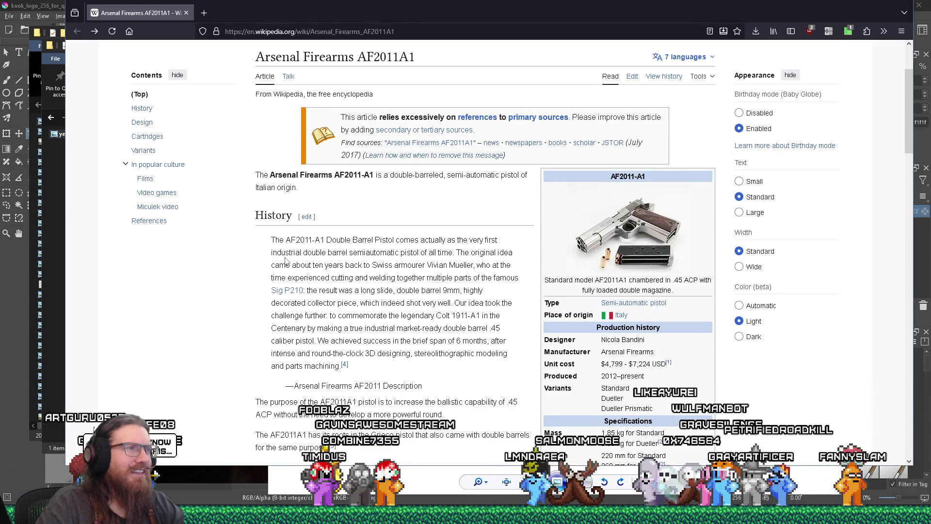
{"action": "mouse_move", "coordinate": [336, 239]}
{"action": "left_mouse_down"}
{"action": "mouse_move", "coordinate": [485, 241]}
{"action": "mouse_move", "coordinate": [373, 253]}
{"action": "mouse_move", "coordinate": [442, 251]}
{"action": "left_mouse_up"}
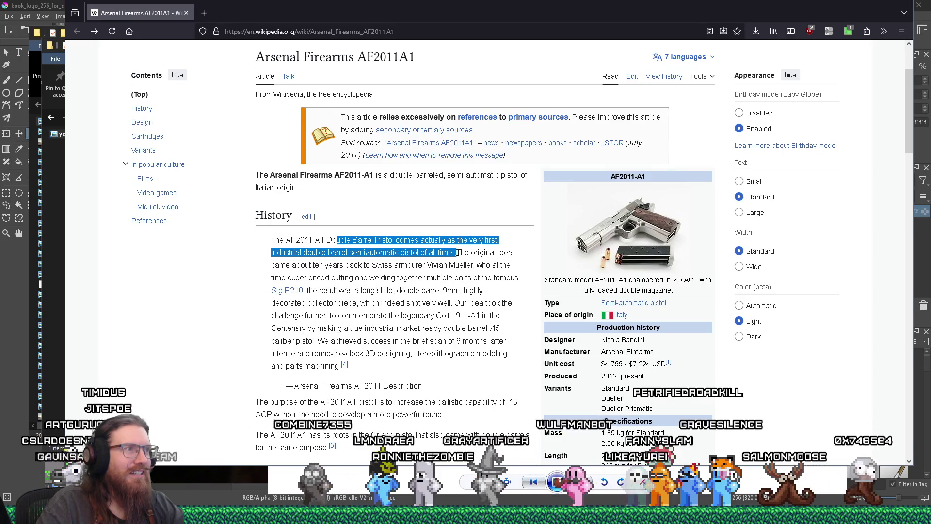
Highlight the History lines about the first industrial double barrel pistol, then enlarge the pistol photo
{"action": "left_click_drag", "start_coordinate": [457, 252], "coordinate": [443, 278]}
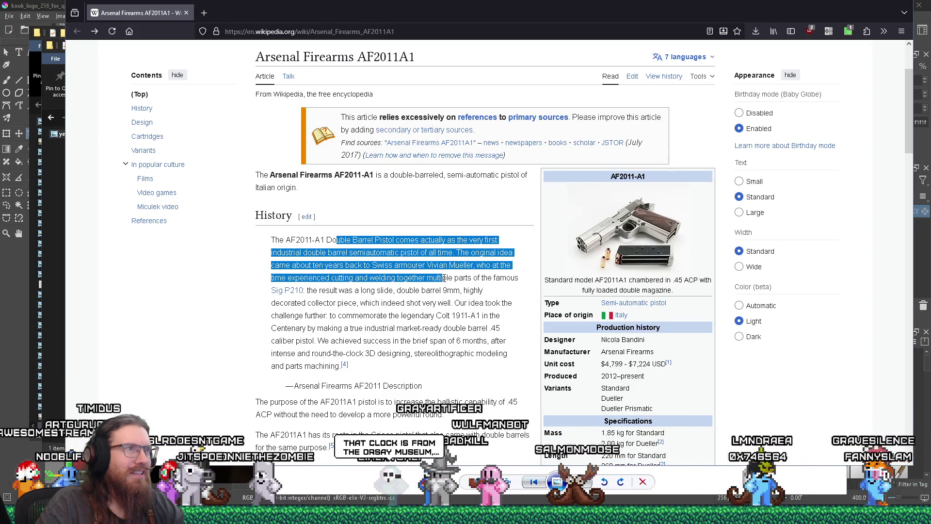
{"action": "scroll", "coordinate": [445, 275], "scroll_direction": "up", "scroll_amount": 2}
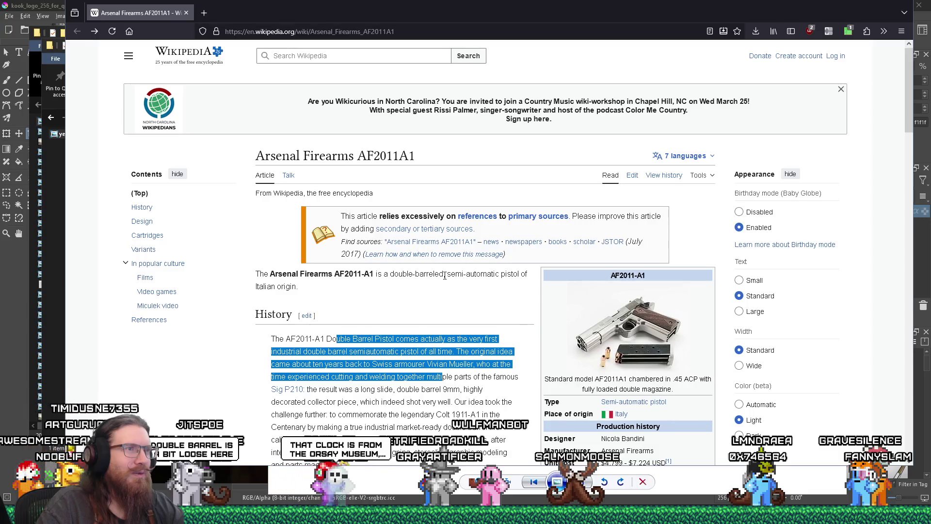
{"action": "scroll", "coordinate": [444, 276], "scroll_direction": "down", "scroll_amount": 9}
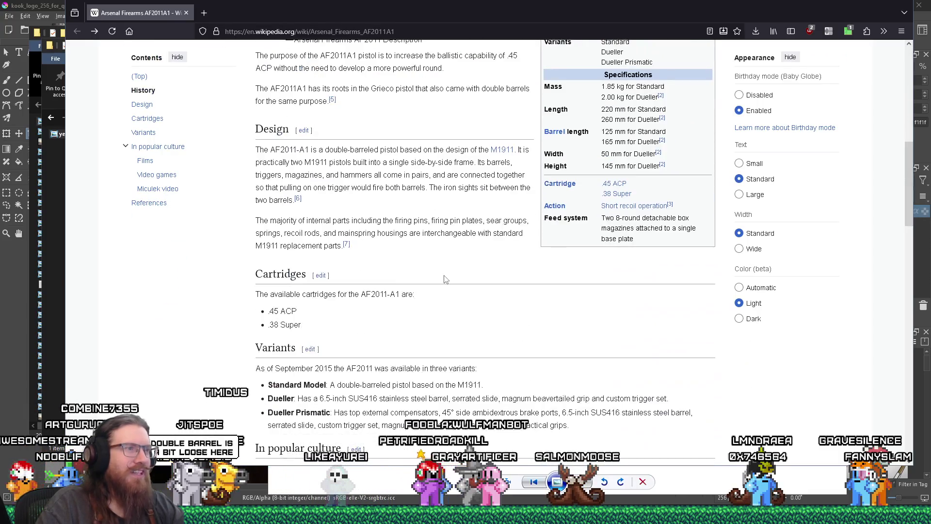
{"action": "scroll", "coordinate": [445, 279], "scroll_direction": "up", "scroll_amount": 7}
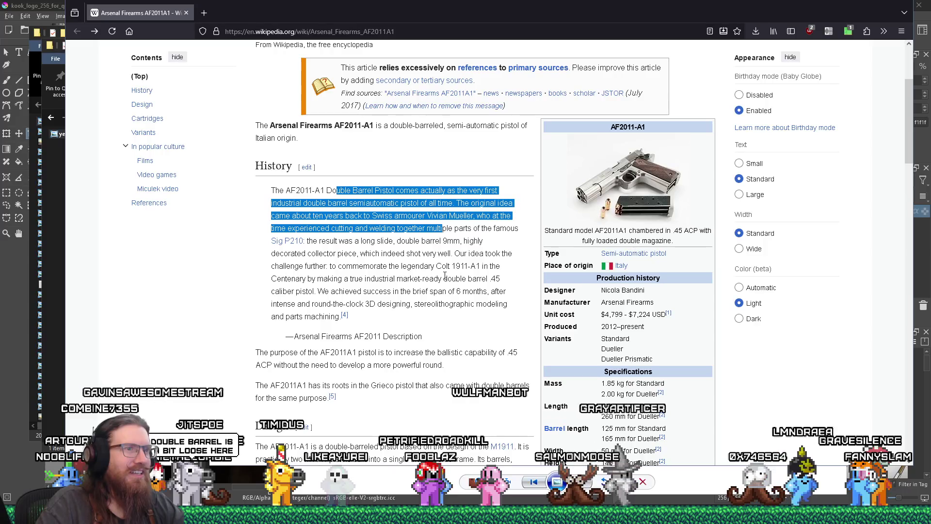
{"action": "scroll", "coordinate": [445, 276], "scroll_direction": "up", "scroll_amount": 2}
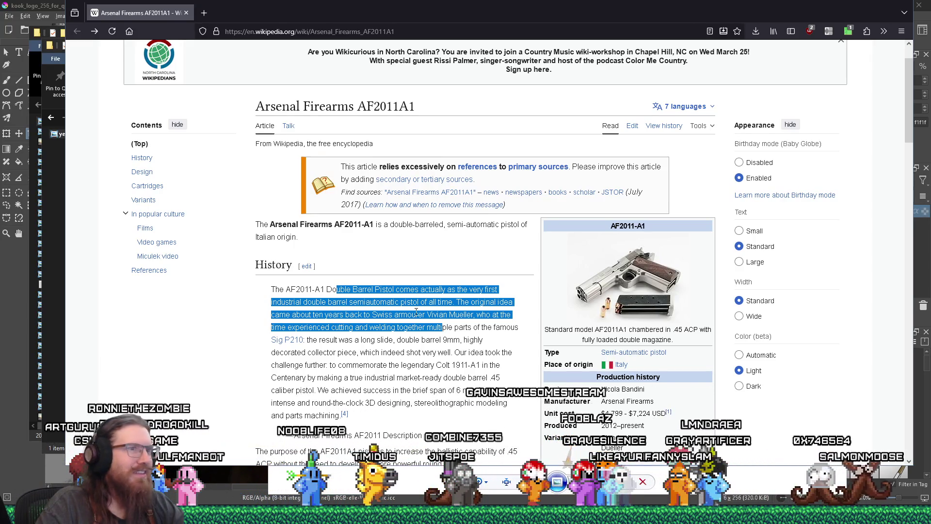
{"action": "left_click", "coordinate": [625, 262]}
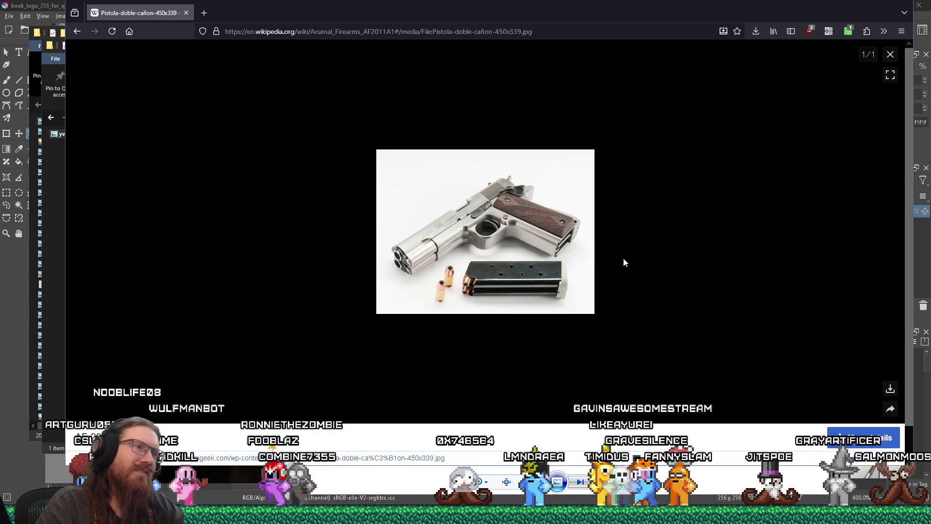
Open the original pistol image file, then close the page to reveal the clock folder
{"action": "left_click", "coordinate": [500, 229]}
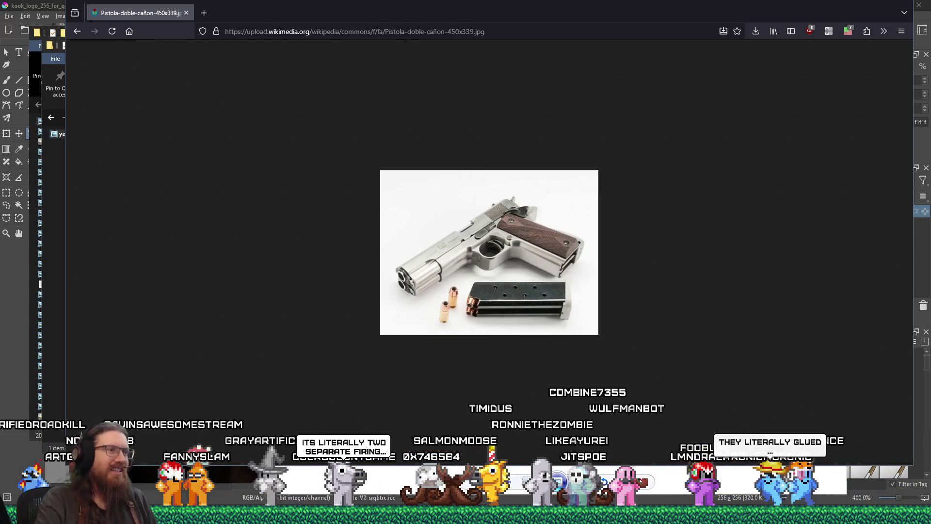
{"action": "left_click", "coordinate": [184, 13]}
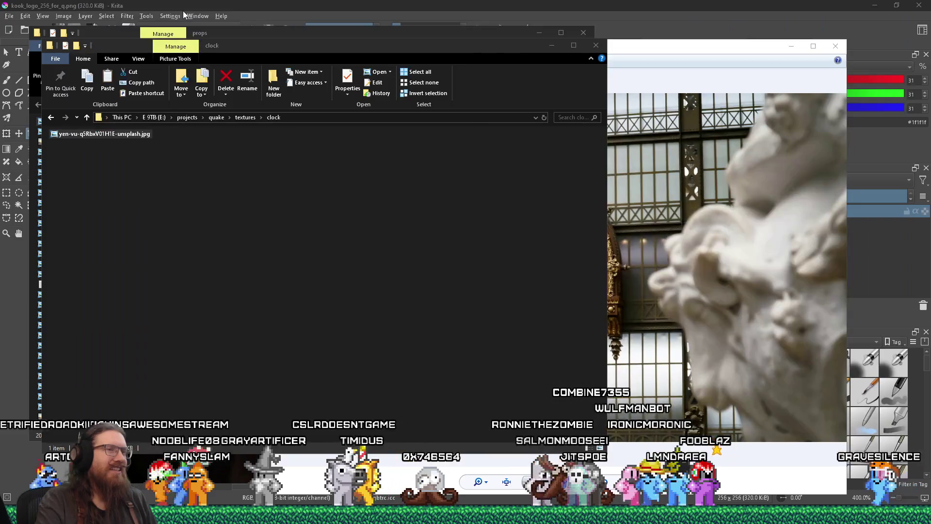
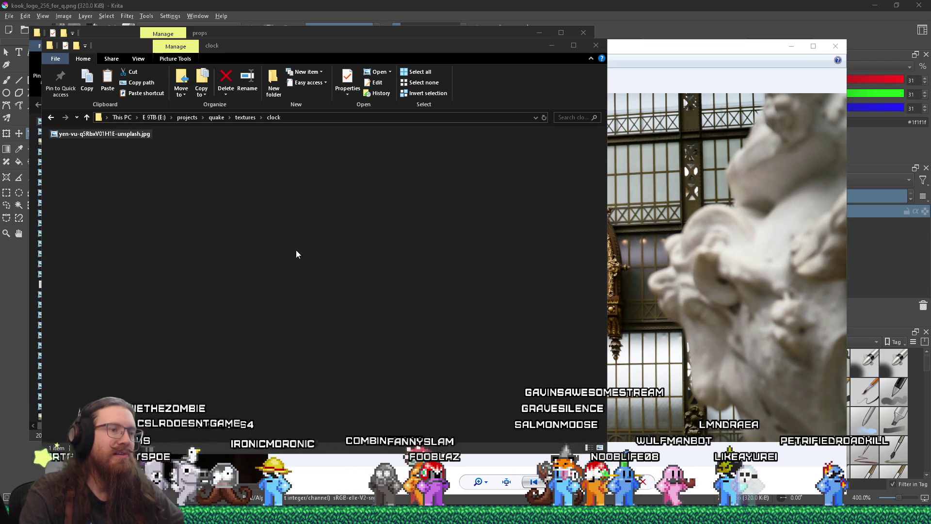
Move the clock folder window to the right, then return to the KOOK logo in Krita
{"action": "mouse_move", "coordinate": [311, 47]}
{"action": "left_mouse_down"}
{"action": "mouse_move", "coordinate": [403, 56]}
{"action": "mouse_move", "coordinate": [348, 47]}
{"action": "left_mouse_up"}
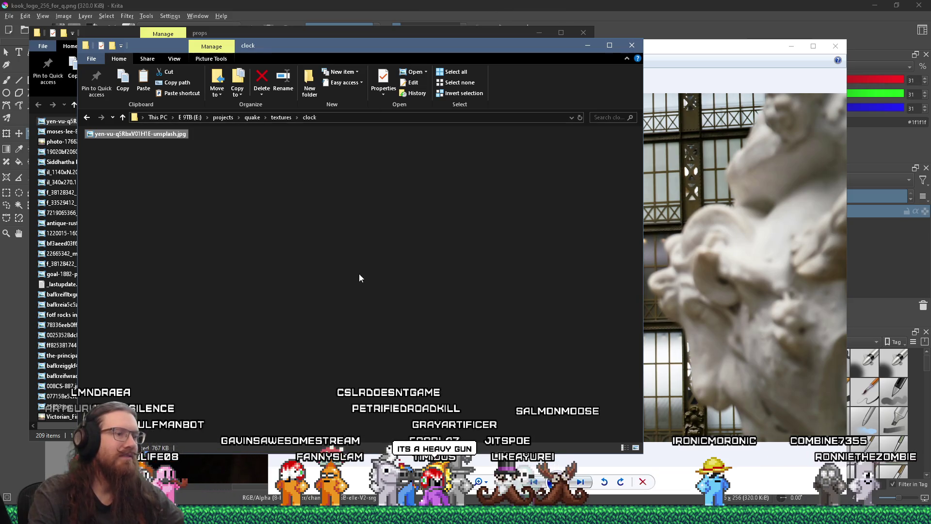
{"action": "key", "text": "alt+Tab"}
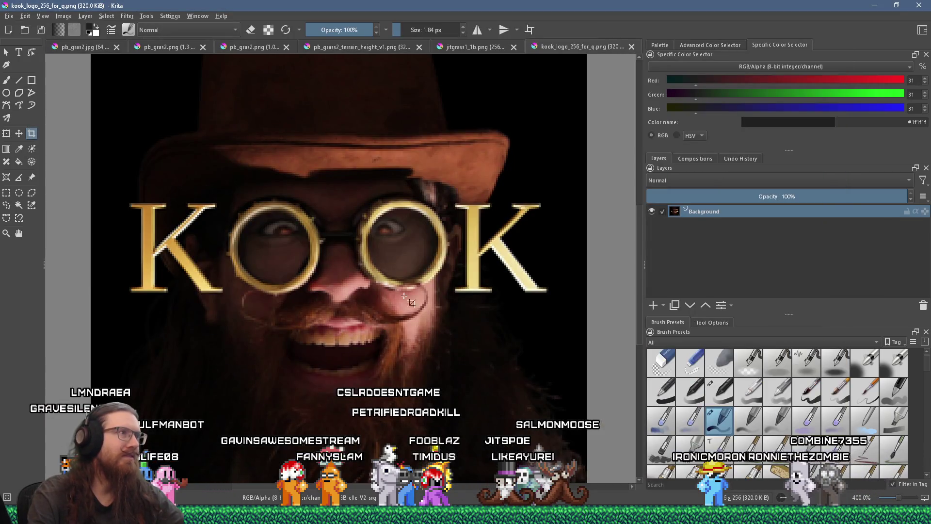
Close the KOOK logo and grass texture documents in Krita
{"action": "key", "text": "ctrl+w"}
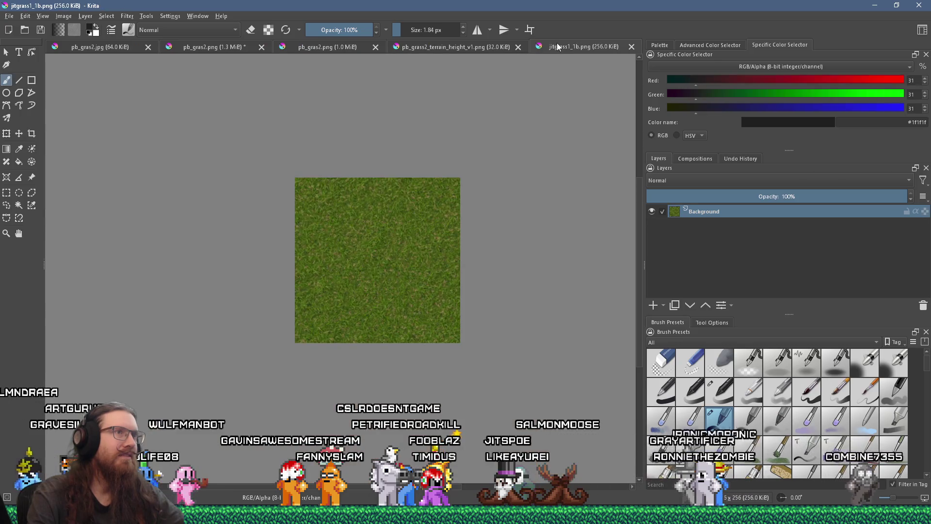
{"action": "key", "text": "ctrl+w"}
{"action": "key", "text": "ctrl+w"}
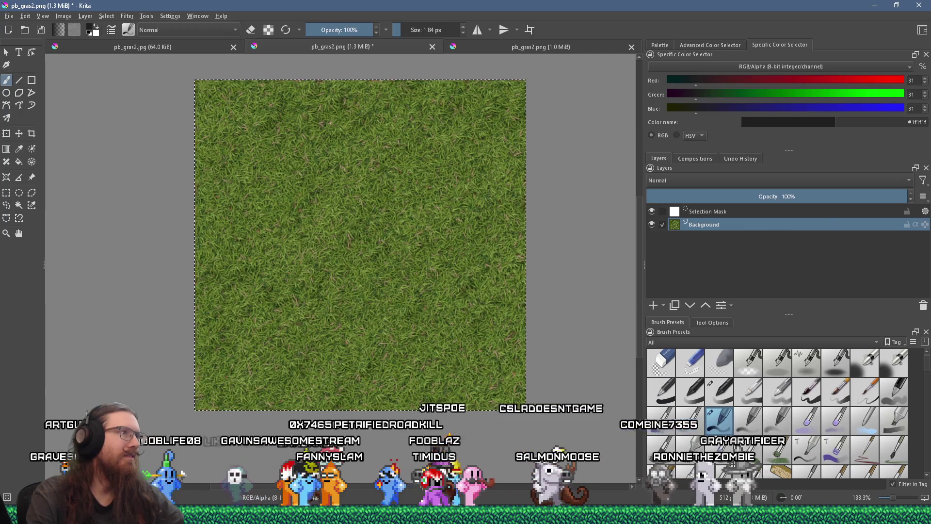
{"action": "key", "text": "alt+Tab"}
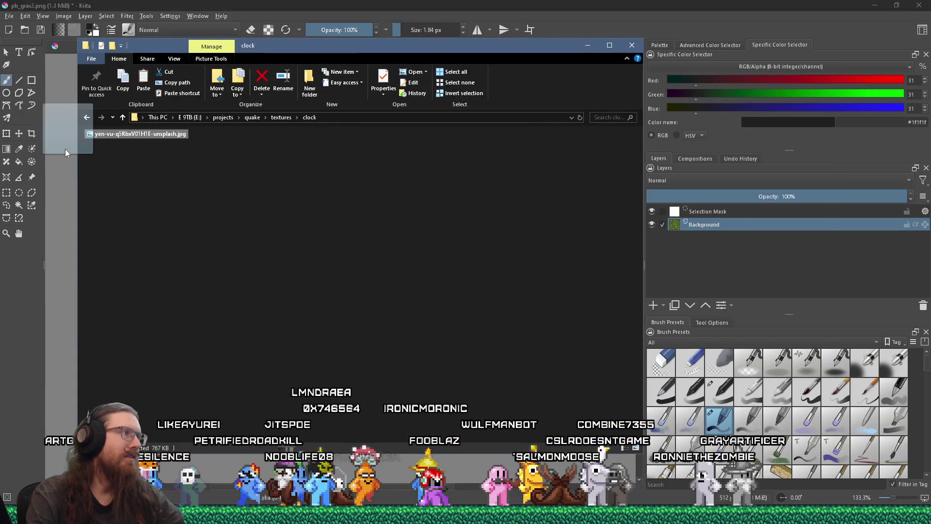
Open the Unsplash clock JPG in Krita and centre the clock in view
{"action": "right_click", "coordinate": [63, 150]}
{"action": "left_click", "coordinate": [131, 177]}
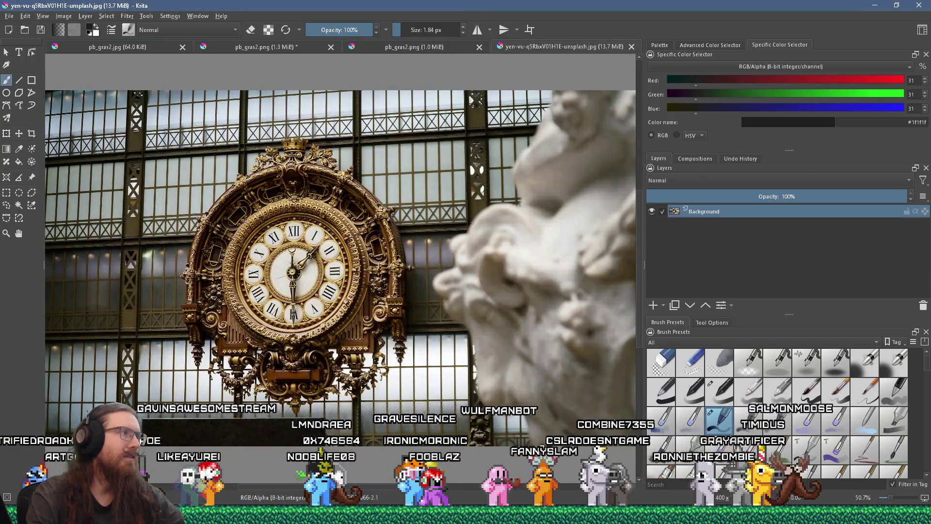
{"action": "scroll", "coordinate": [340, 233], "scroll_direction": "up", "scroll_amount": 2}
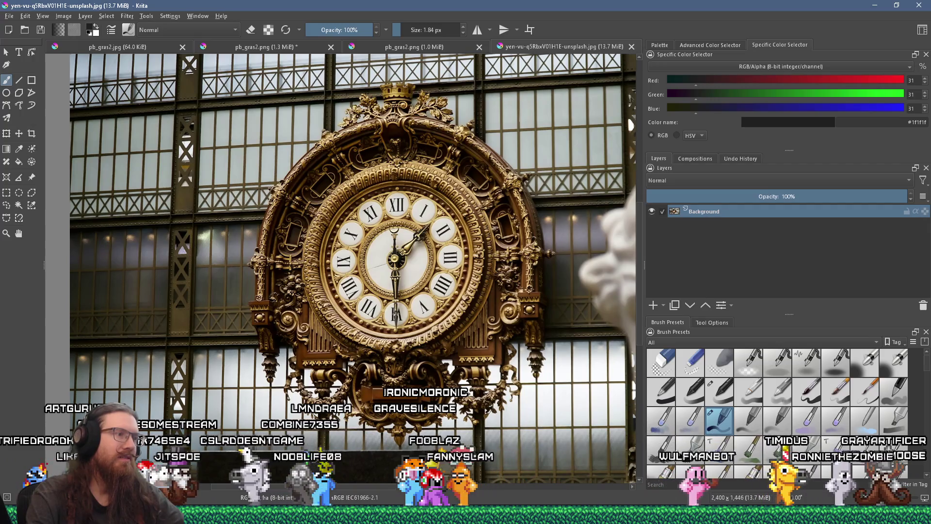
{"action": "left_click_drag", "start_coordinate": [400, 260], "coordinate": [389, 272]}
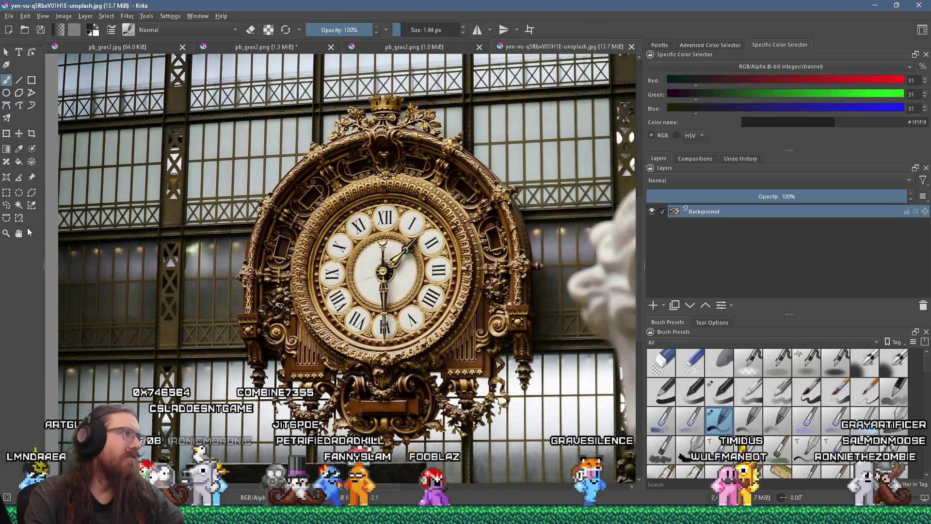
{"action": "scroll", "coordinate": [269, 398], "scroll_direction": "down", "scroll_amount": 1}
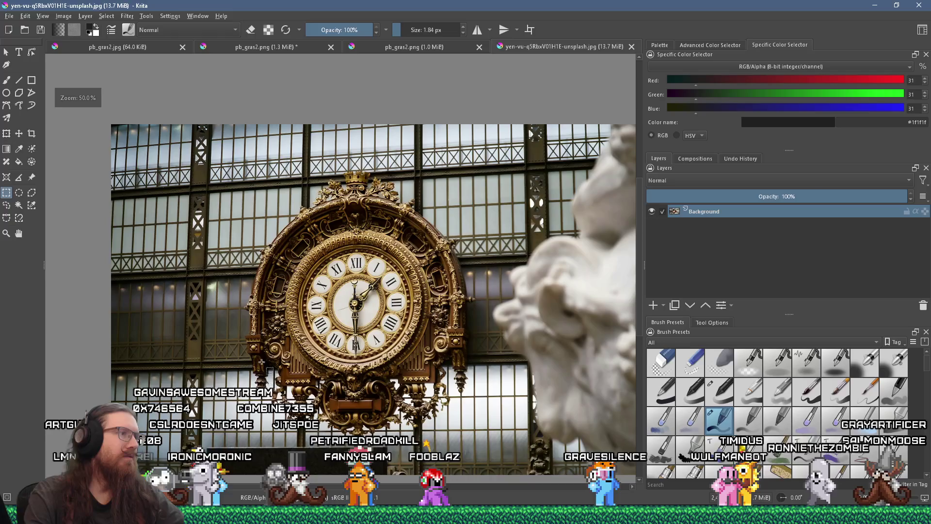
{"action": "mouse_move", "coordinate": [248, 171]}
{"action": "left_mouse_down"}
{"action": "mouse_move", "coordinate": [463, 447]}
{"action": "mouse_move", "coordinate": [476, 447]}
{"action": "left_mouse_up"}
{"action": "mouse_move", "coordinate": [478, 156]}
{"action": "left_mouse_down"}
{"action": "mouse_move", "coordinate": [291, 413]}
{"action": "mouse_move", "coordinate": [245, 459]}
{"action": "mouse_move", "coordinate": [237, 451]}
{"action": "left_mouse_up"}
{"action": "scroll", "coordinate": [252, 385], "scroll_direction": "up", "scroll_amount": 1}
{"action": "scroll", "coordinate": [255, 384], "scroll_direction": "up", "scroll_amount": 1}
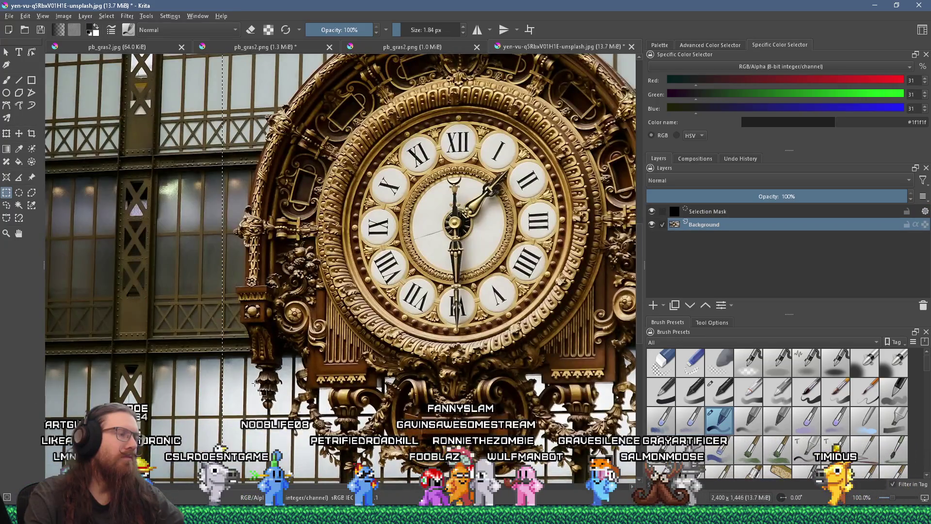
{"action": "scroll", "coordinate": [255, 384], "scroll_direction": "down", "scroll_amount": 2}
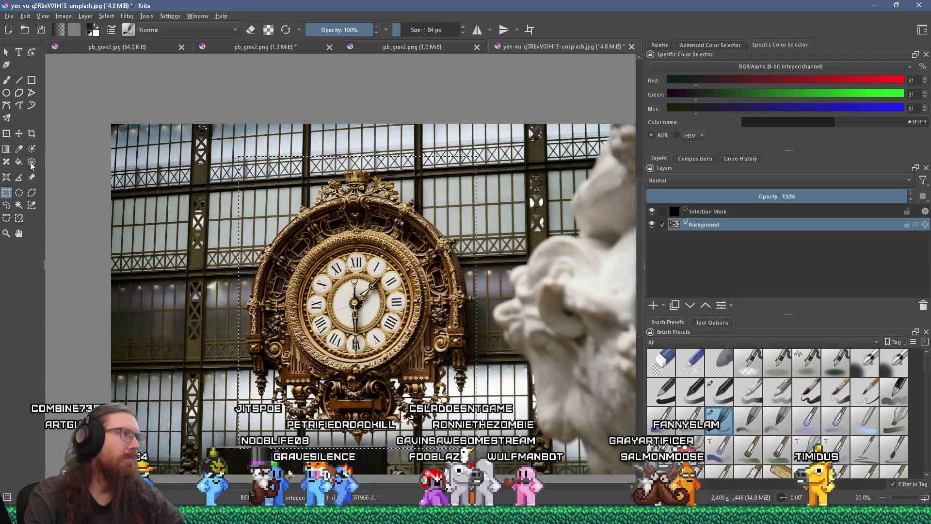
{"action": "left_click", "coordinate": [362, 177]}
{"action": "left_click_drag", "start_coordinate": [196, 175], "coordinate": [502, 450]}
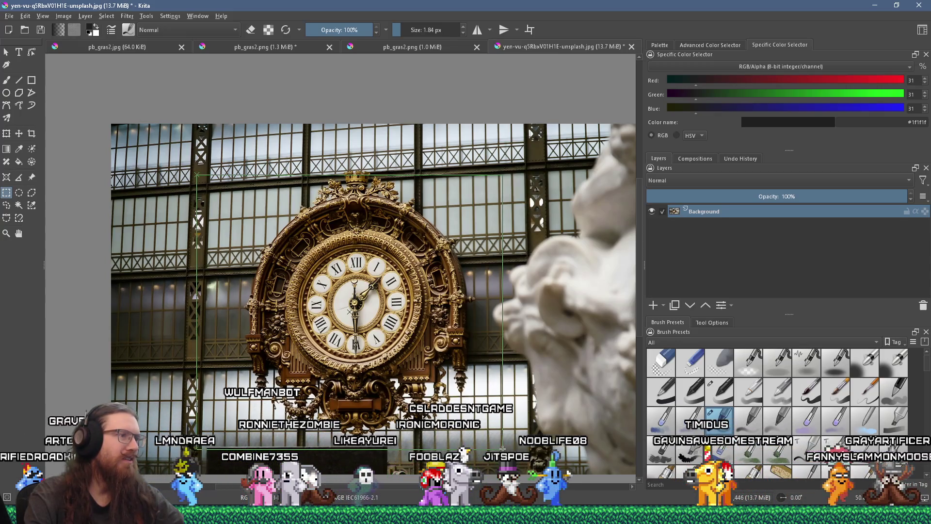
{"action": "left_click_drag", "start_coordinate": [502, 449], "coordinate": [507, 447]}
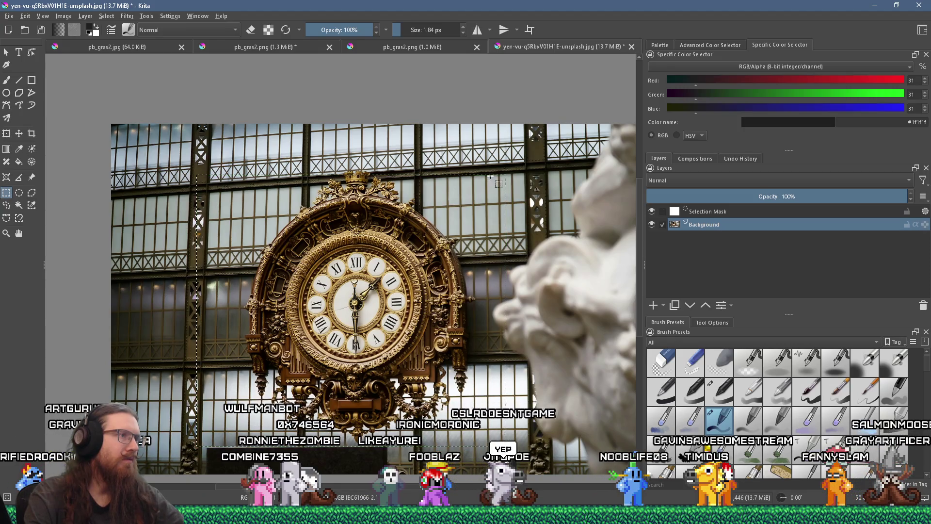
{"action": "left_click", "coordinate": [424, 175]}
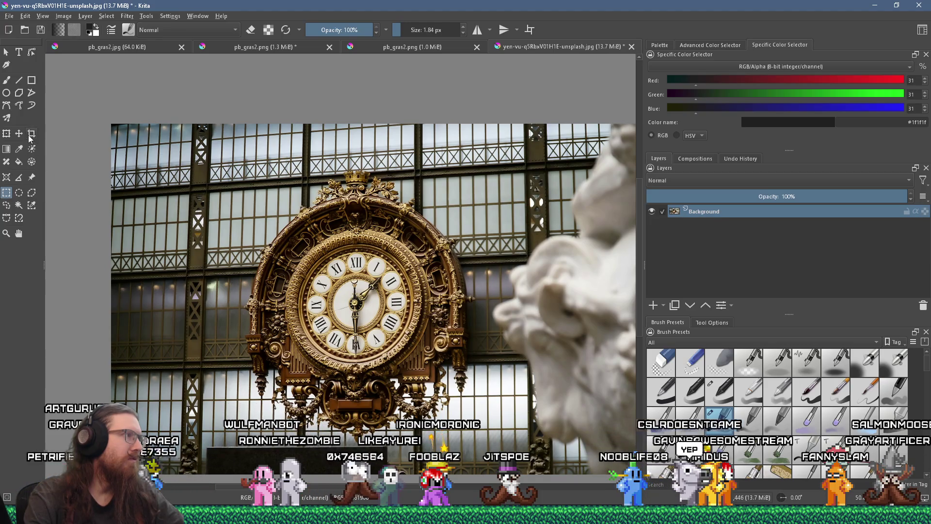
{"action": "mouse_move", "coordinate": [243, 179]}
{"action": "left_mouse_down"}
{"action": "mouse_move", "coordinate": [477, 396]}
{"action": "mouse_move", "coordinate": [496, 396]}
{"action": "mouse_move", "coordinate": [496, 448]}
{"action": "mouse_move", "coordinate": [507, 453]}
{"action": "left_mouse_up"}
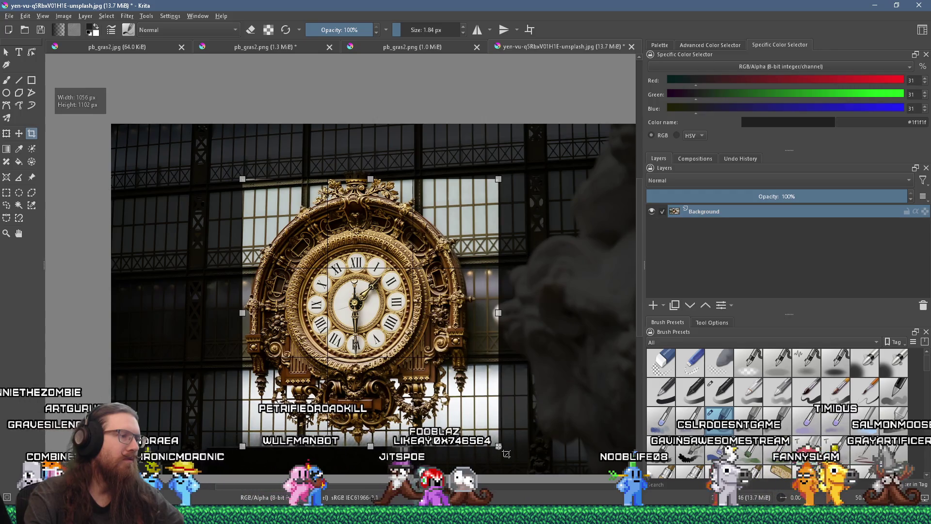
{"action": "left_click_drag", "start_coordinate": [374, 183], "coordinate": [374, 175]}
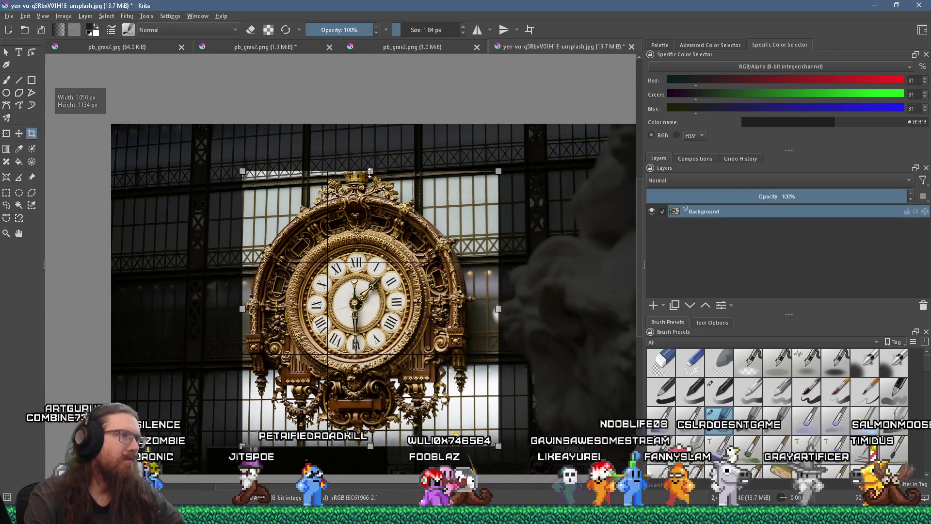
{"action": "left_click_drag", "start_coordinate": [243, 308], "coordinate": [227, 311]}
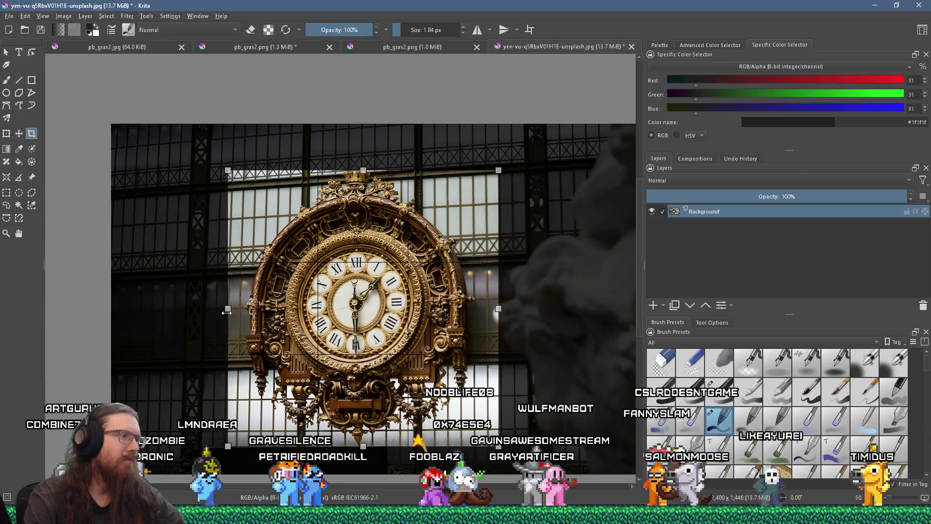
{"action": "left_click_drag", "start_coordinate": [226, 313], "coordinate": [219, 316]}
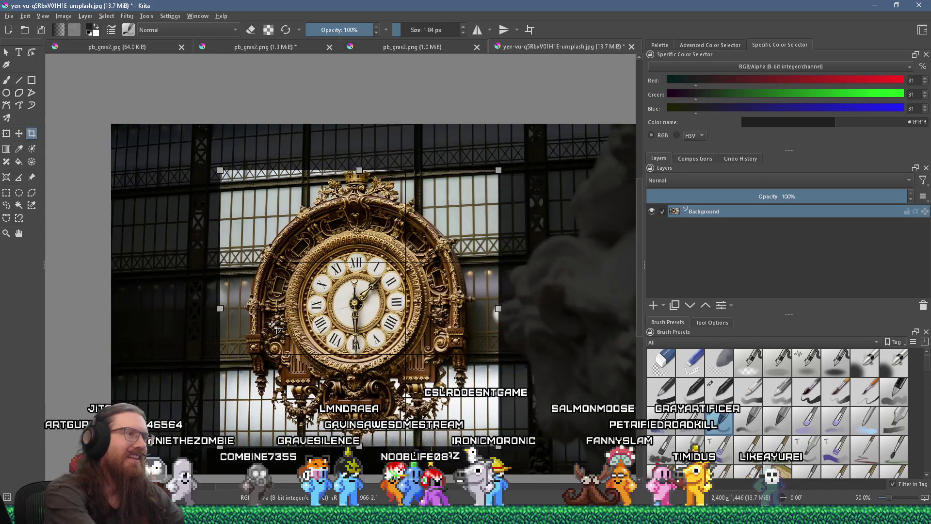
{"action": "key", "text": "Return"}
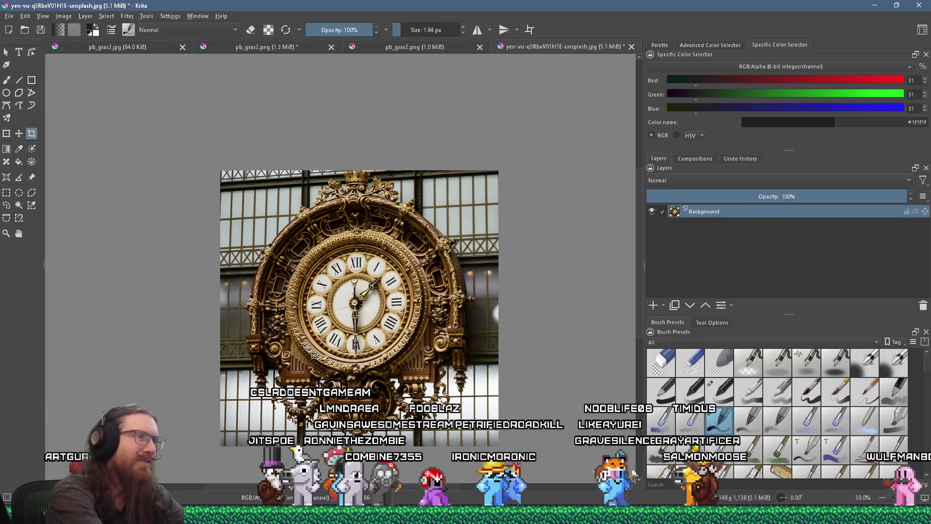
{"action": "key", "text": "ctrl+z"}
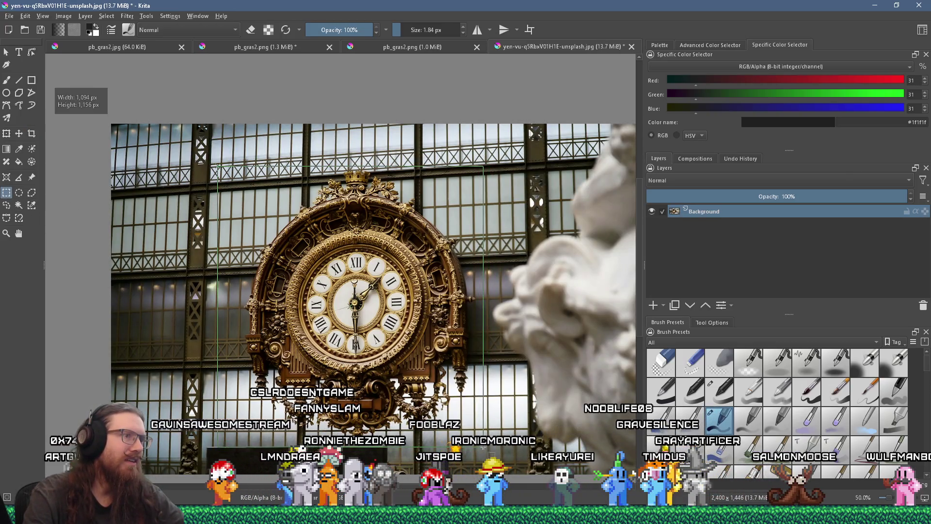
{"action": "left_click_drag", "start_coordinate": [484, 446], "coordinate": [481, 444]}
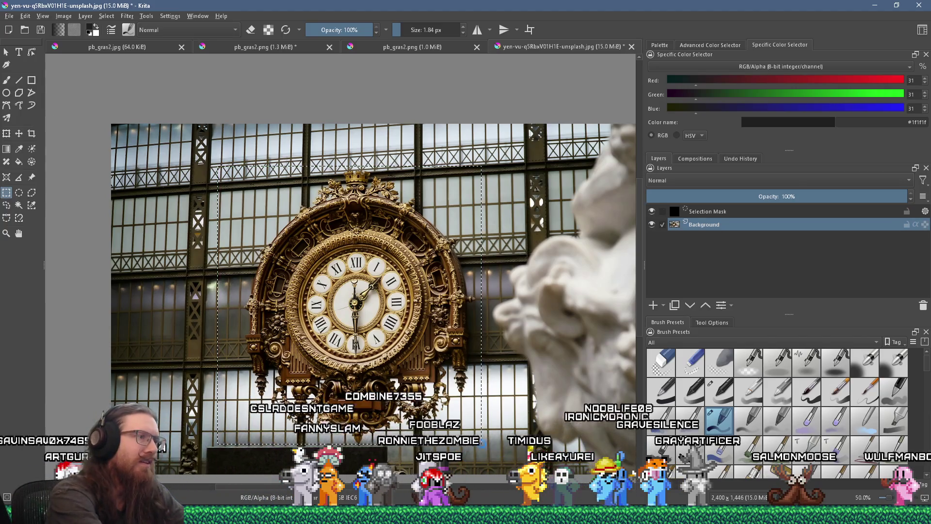
Shift and slightly rotate the selected clock area, leaving a transparent strip on its right
{"action": "key", "text": "ctrl+t"}
{"action": "left_click_drag", "start_coordinate": [432, 297], "coordinate": [434, 298]}
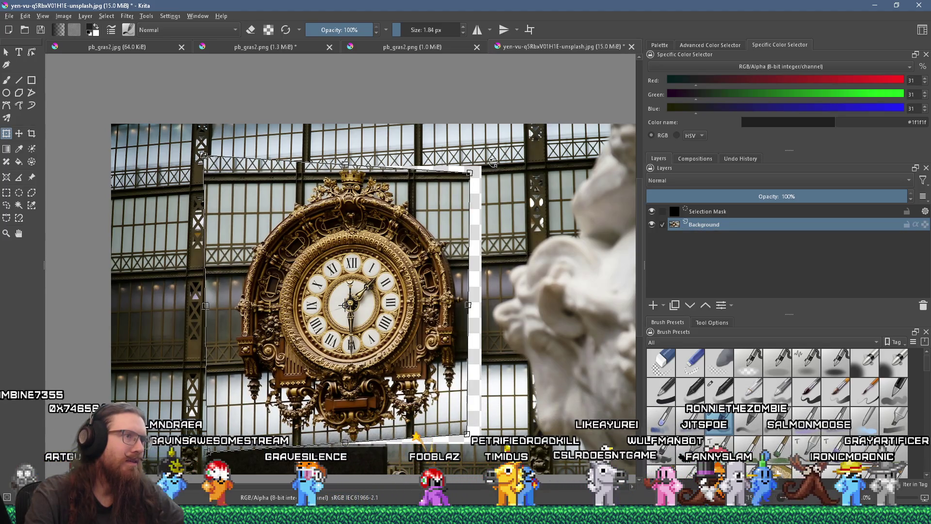
{"action": "left_click_drag", "start_coordinate": [490, 170], "coordinate": [492, 167]}
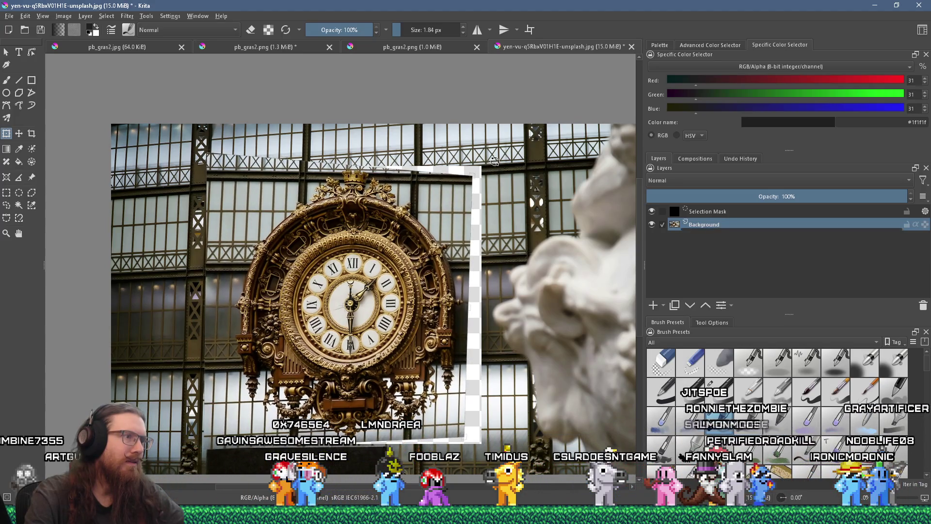
{"action": "left_click_drag", "start_coordinate": [496, 158], "coordinate": [496, 153]}
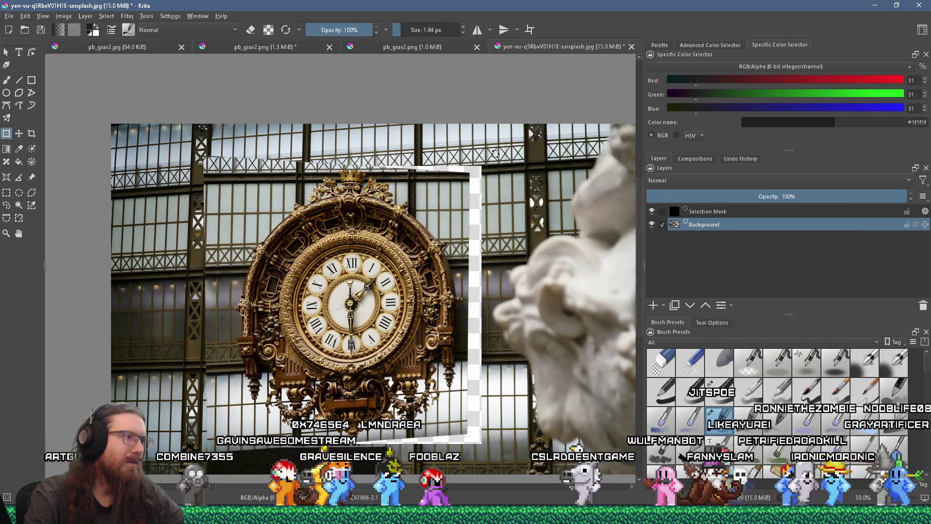
{"action": "left_click_drag", "start_coordinate": [495, 155], "coordinate": [495, 156]}
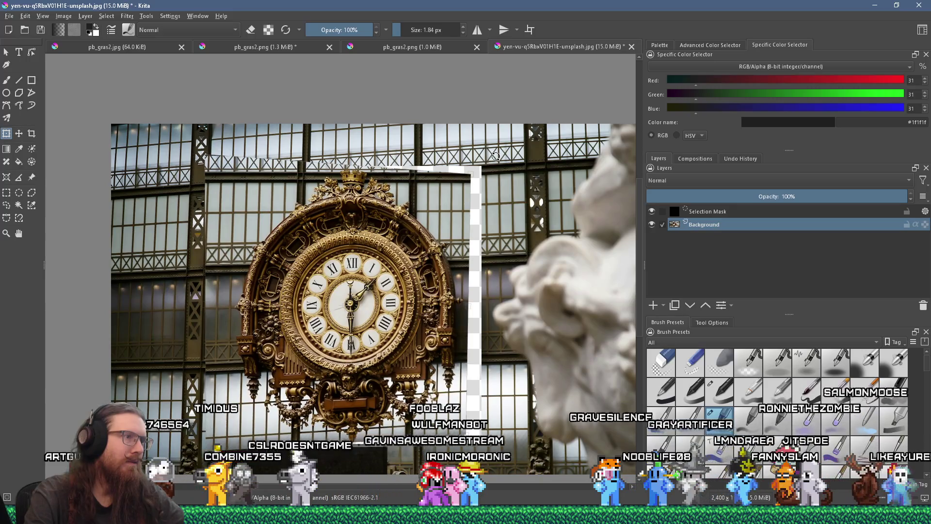
{"action": "key", "text": "Return"}
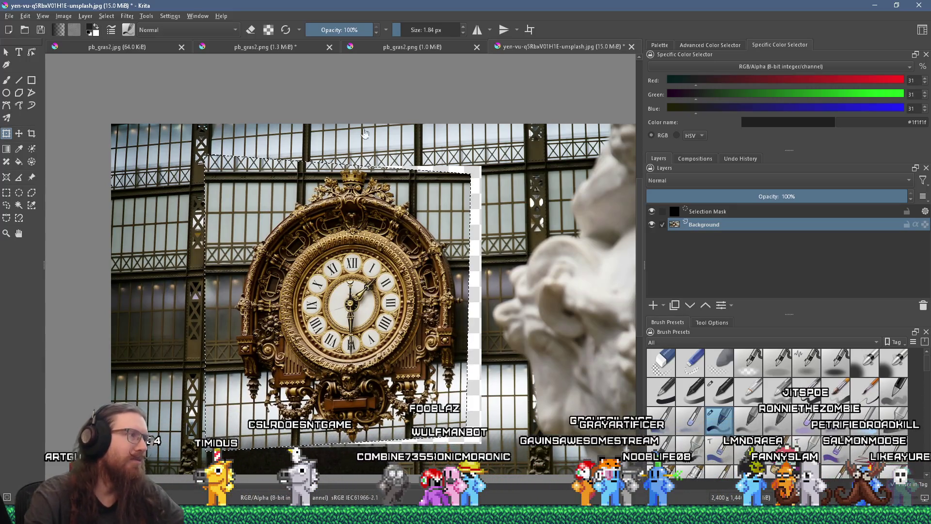
Return to rectangular selection and clear the active selection
{"action": "left_click", "coordinate": [9, 196]}
{"action": "left_click", "coordinate": [96, 200]}
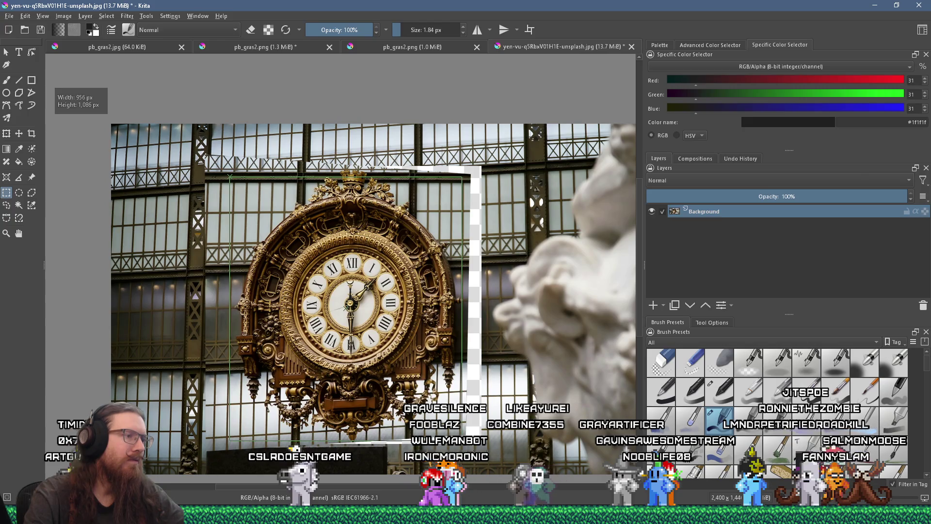
{"action": "left_click_drag", "start_coordinate": [346, 309], "coordinate": [345, 310]}
Crop the photo around the clock to 908 × 1130 px, adjusting top and side edges
{"action": "left_click", "coordinate": [42, 224]}
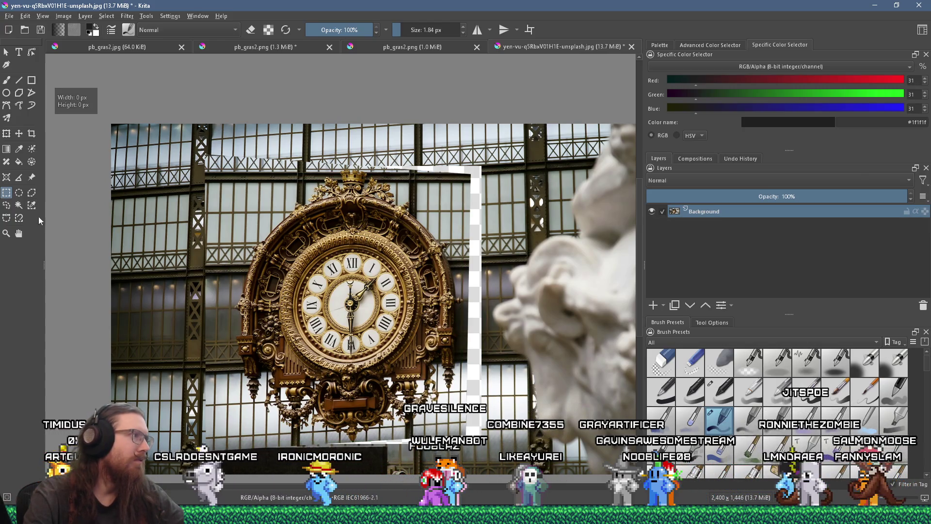
{"action": "mouse_move", "coordinate": [240, 174]}
{"action": "left_mouse_down"}
{"action": "mouse_move", "coordinate": [452, 406]}
{"action": "mouse_move", "coordinate": [458, 432]}
{"action": "left_mouse_up"}
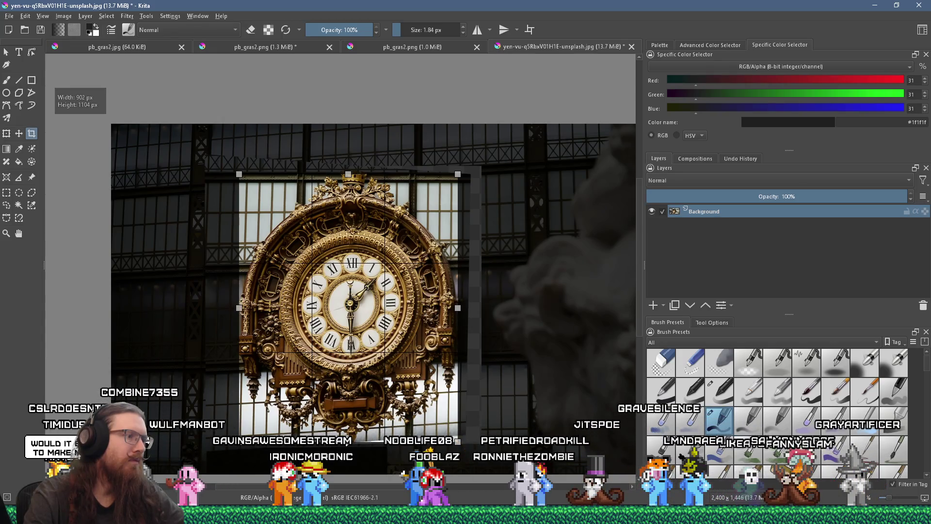
{"action": "left_click_drag", "start_coordinate": [349, 170], "coordinate": [352, 168]}
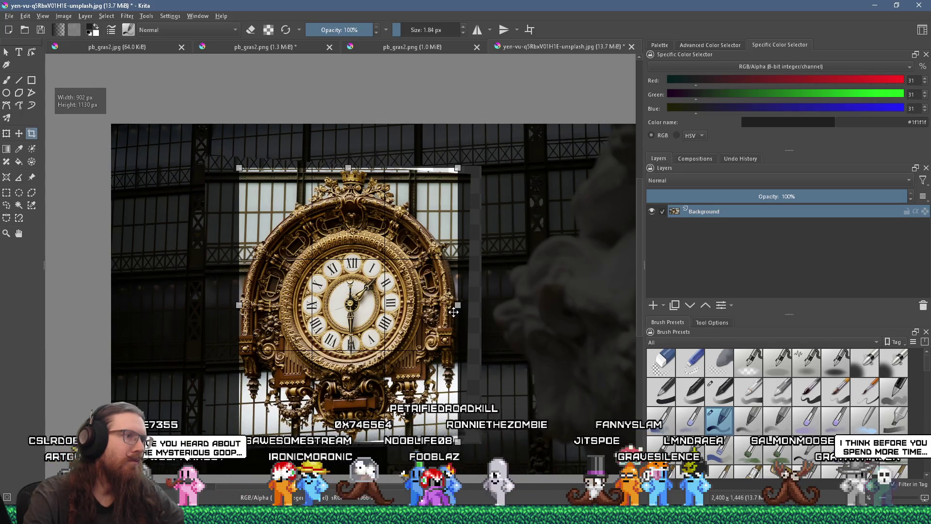
{"action": "left_click_drag", "start_coordinate": [459, 305], "coordinate": [457, 308]}
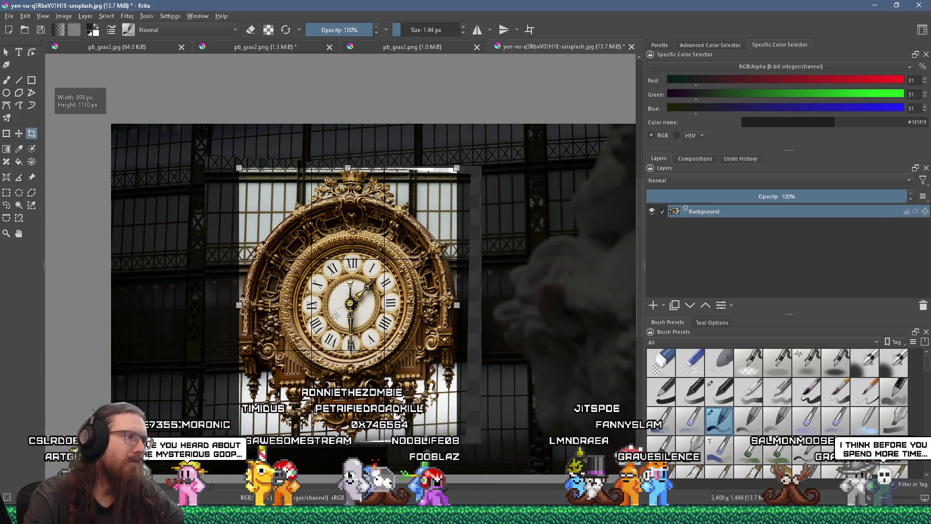
{"action": "left_click_drag", "start_coordinate": [240, 304], "coordinate": [238, 305]}
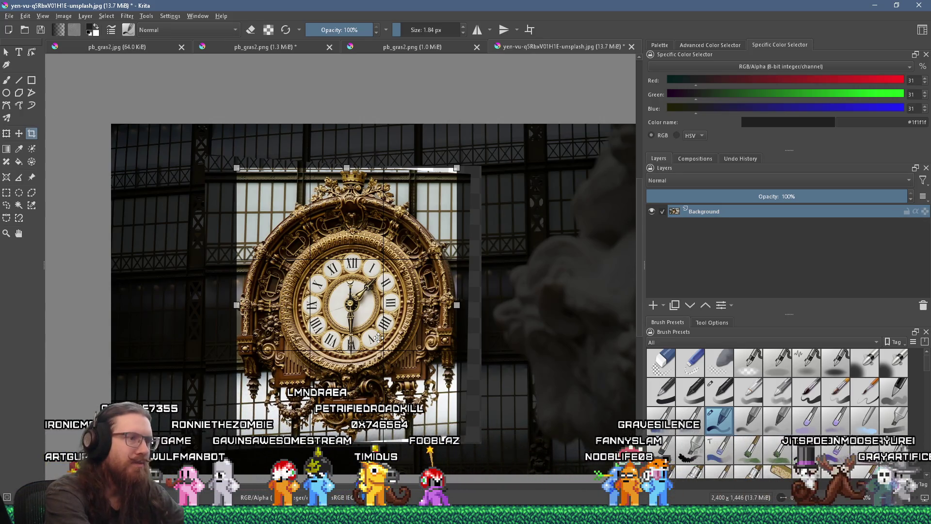
{"action": "key", "text": "Return"}
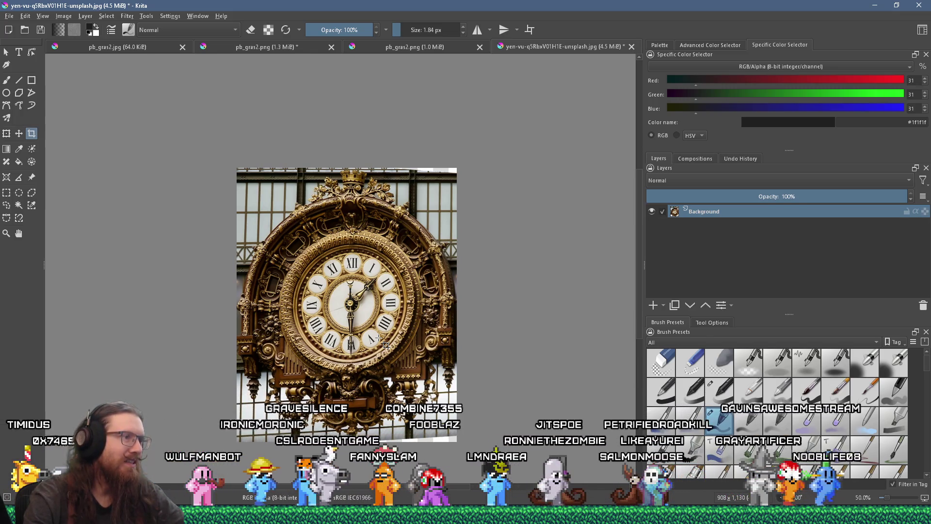
{"action": "key", "text": "ctrl+r"}
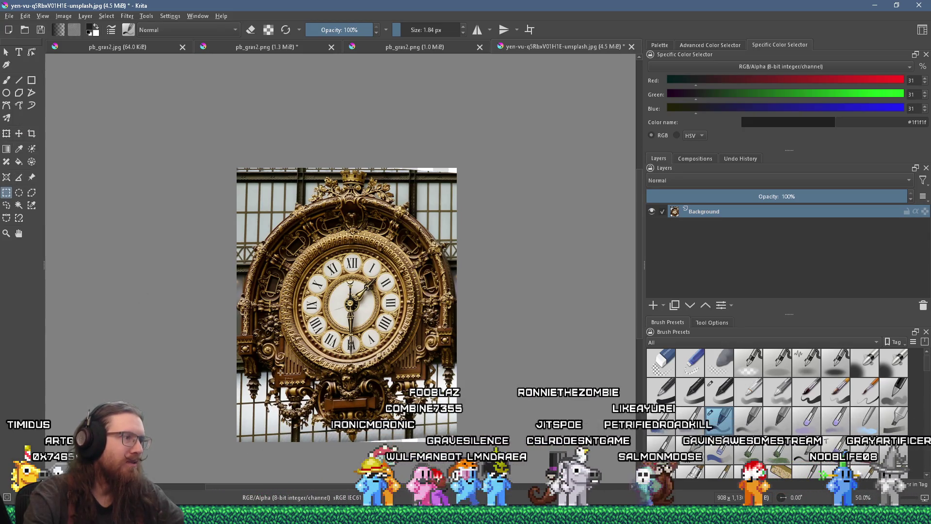
Discard a trial band selection and undo the crop, restoring the full 2400 × 1446 photo
{"action": "left_click_drag", "start_coordinate": [239, 351], "coordinate": [449, 399]}
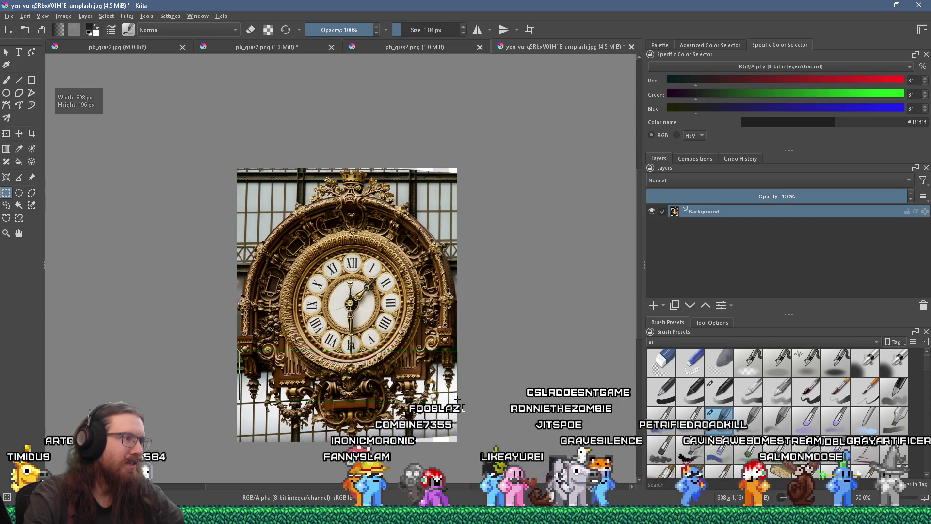
{"action": "key", "text": "ctrl+shift+a"}
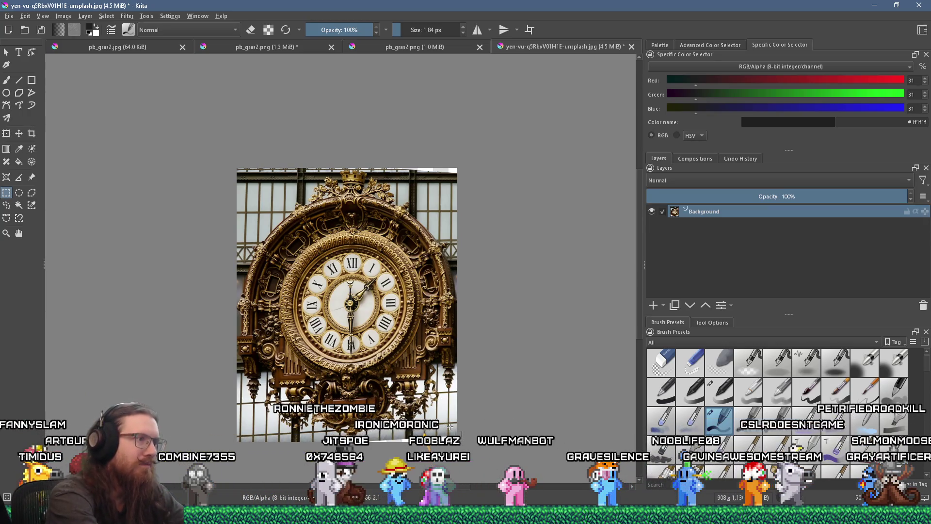
{"action": "key", "text": "ctrl+z"}
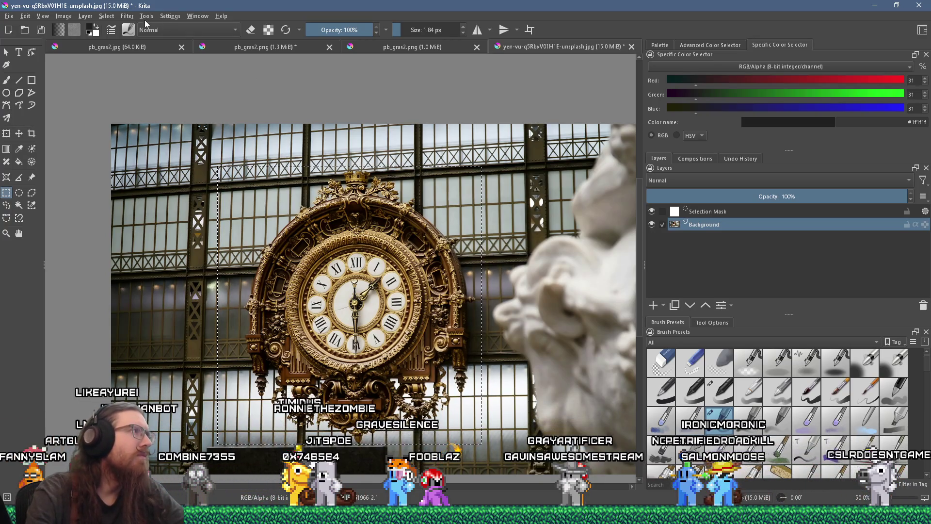
Turn on the grid overlay on the canvas from the View menu
{"action": "left_click", "coordinate": [205, 16]}
{"action": "left_click", "coordinate": [198, 16]}
{"action": "left_click", "coordinate": [80, 16]}
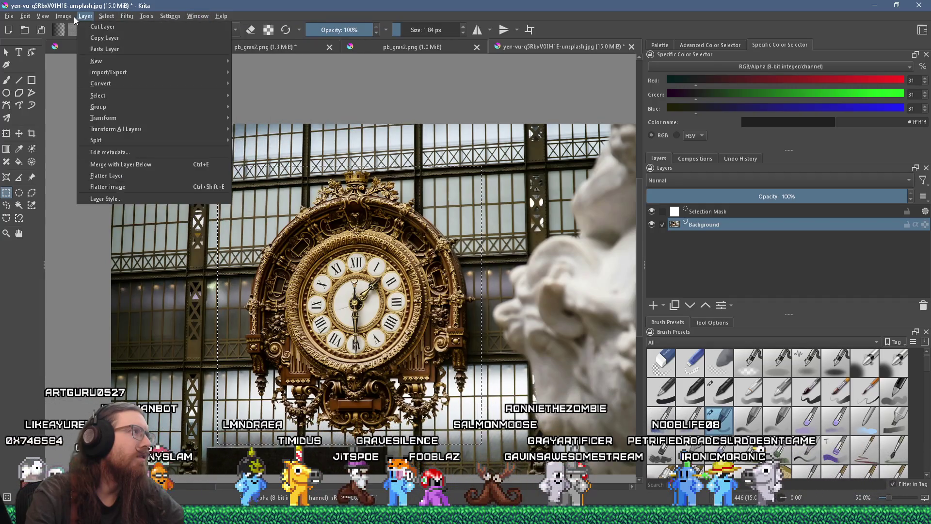
{"action": "left_click", "coordinate": [106, 16]}
{"action": "left_click", "coordinate": [221, 16]}
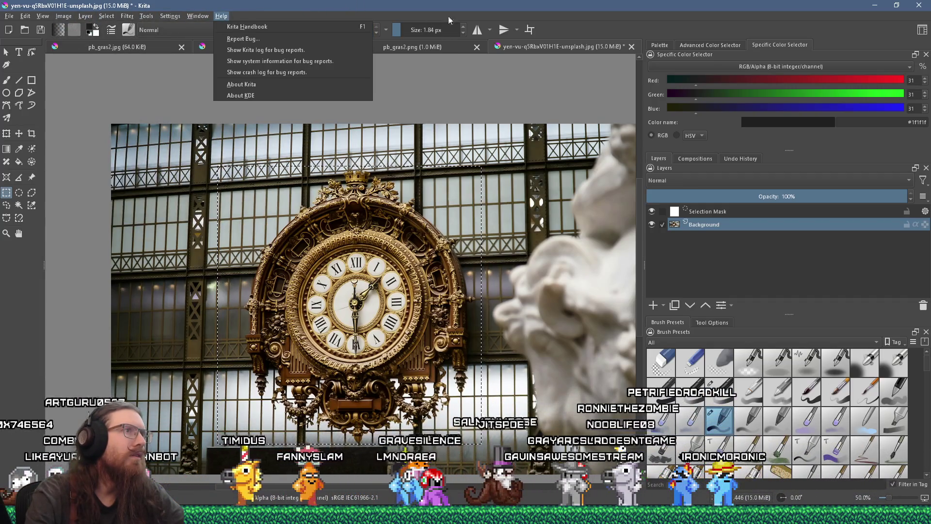
{"action": "left_click", "coordinate": [432, 18]}
{"action": "left_click", "coordinate": [197, 16]}
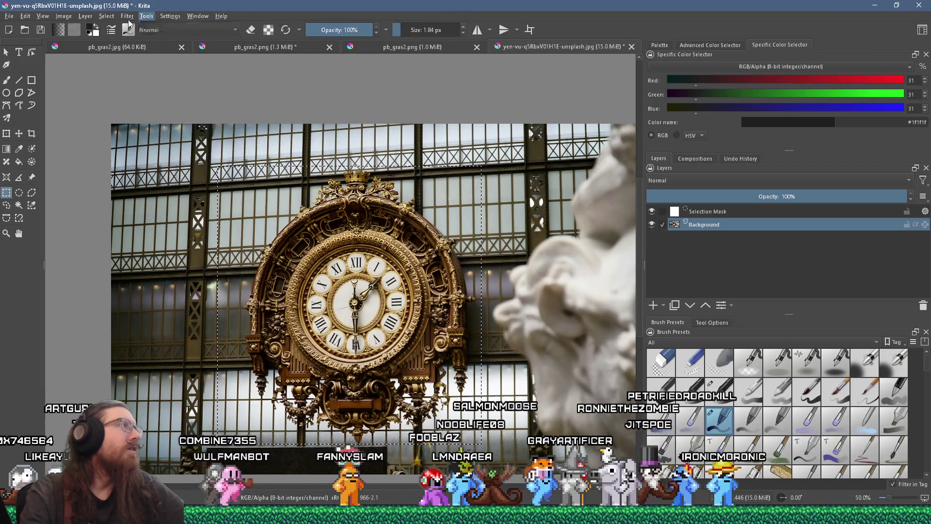
{"action": "mouse_move", "coordinate": [167, 17]}
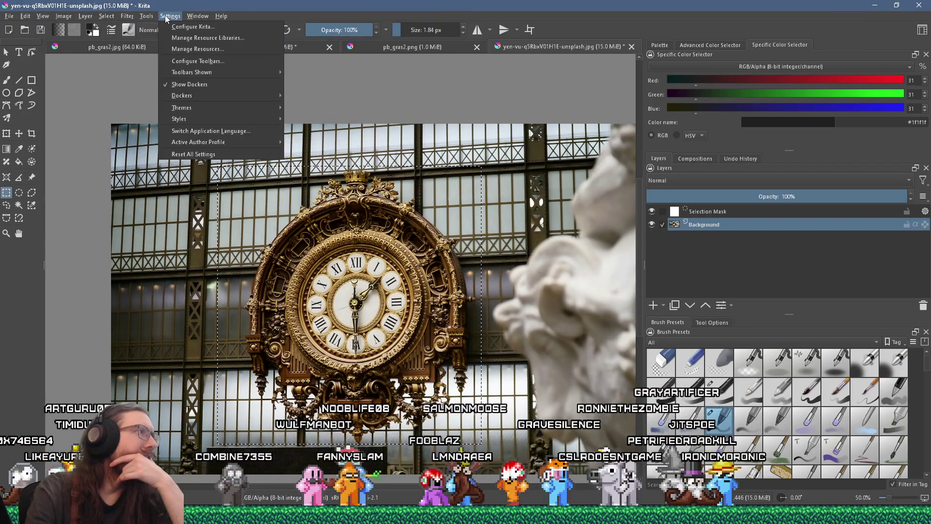
{"action": "mouse_move", "coordinate": [43, 19]}
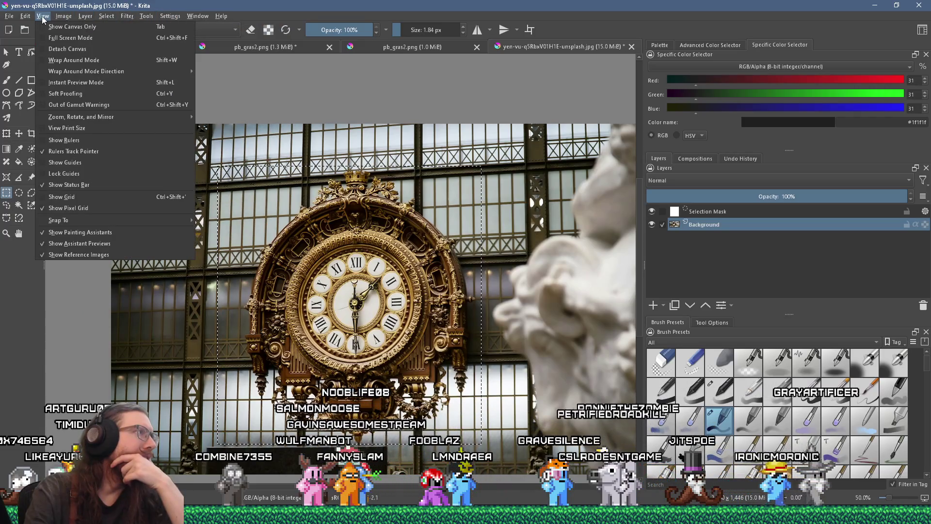
{"action": "left_click", "coordinate": [83, 164]}
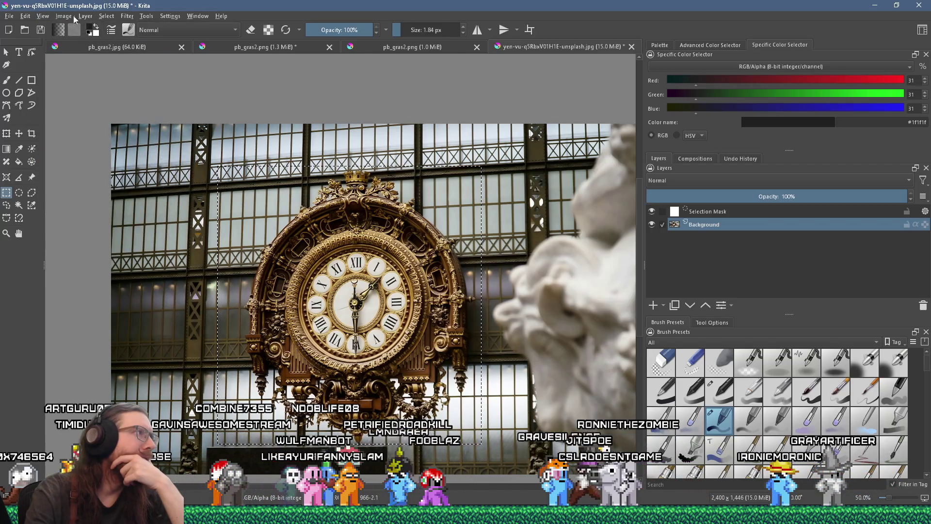
{"action": "left_click", "coordinate": [43, 19]}
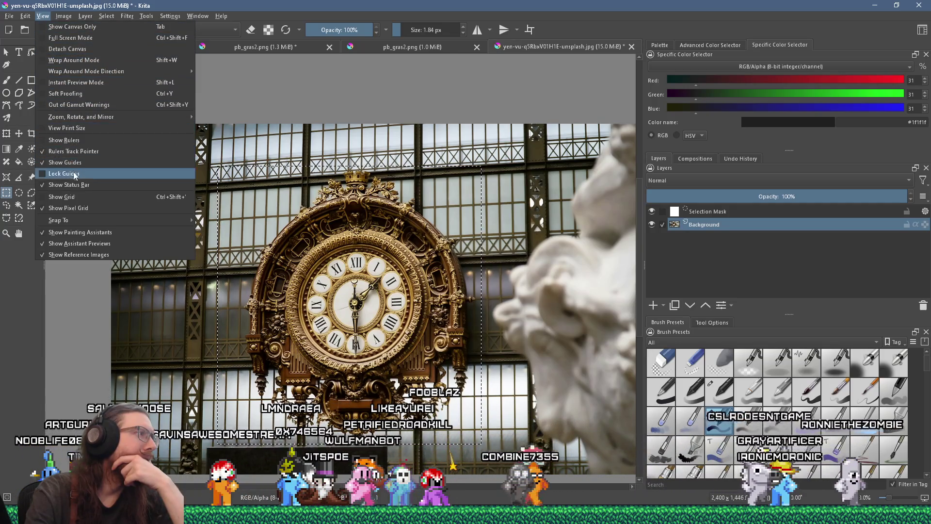
{"action": "left_click", "coordinate": [68, 197]}
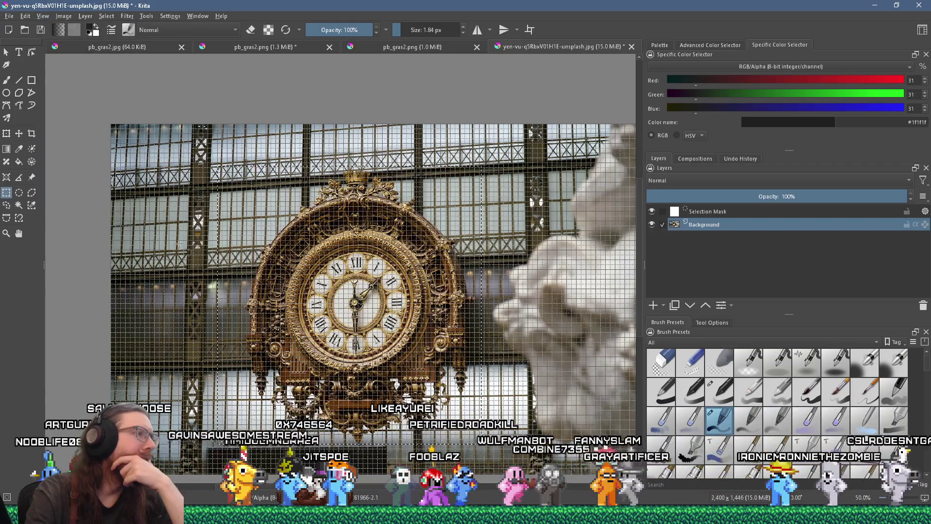
Reshape and slightly rotate the clock region to line it up with the grid
{"action": "scroll", "coordinate": [349, 211], "scroll_direction": "up", "scroll_amount": 1}
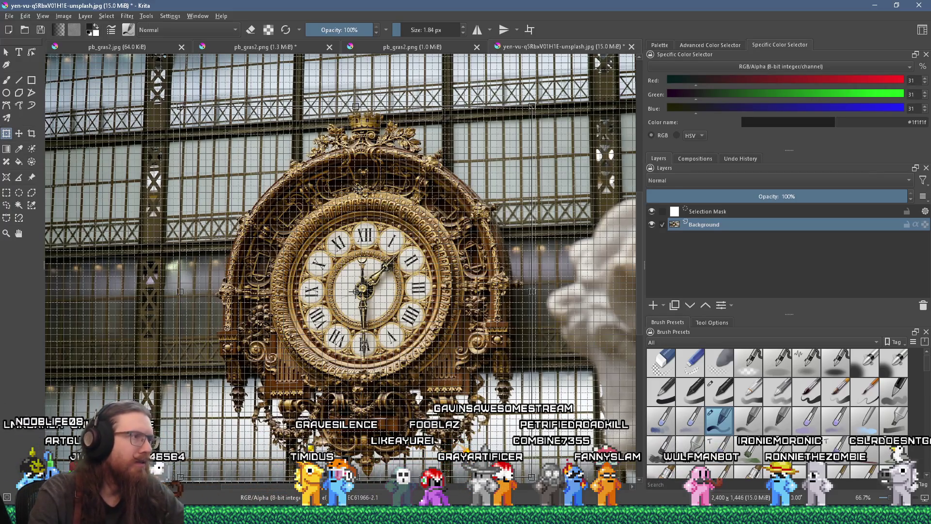
{"action": "left_click_drag", "start_coordinate": [194, 257], "coordinate": [322, 257]}
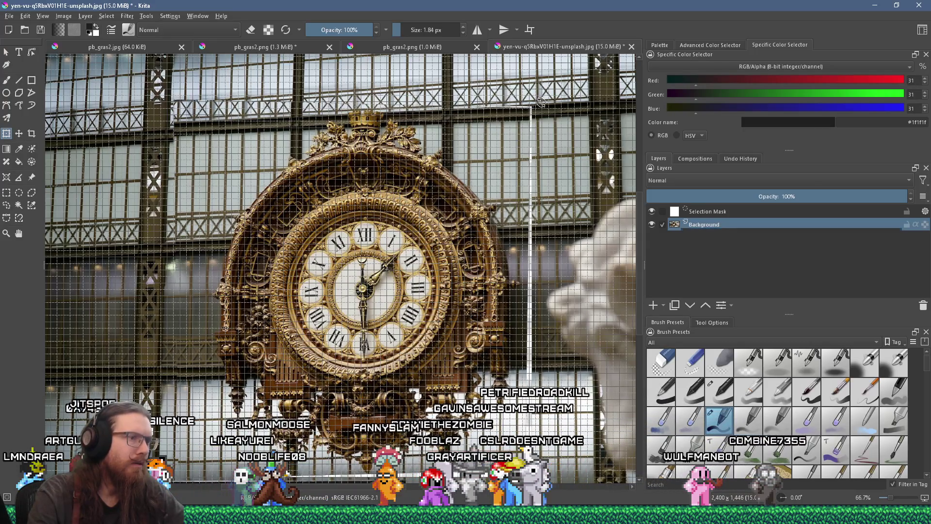
{"action": "left_click_drag", "start_coordinate": [541, 102], "coordinate": [547, 107]}
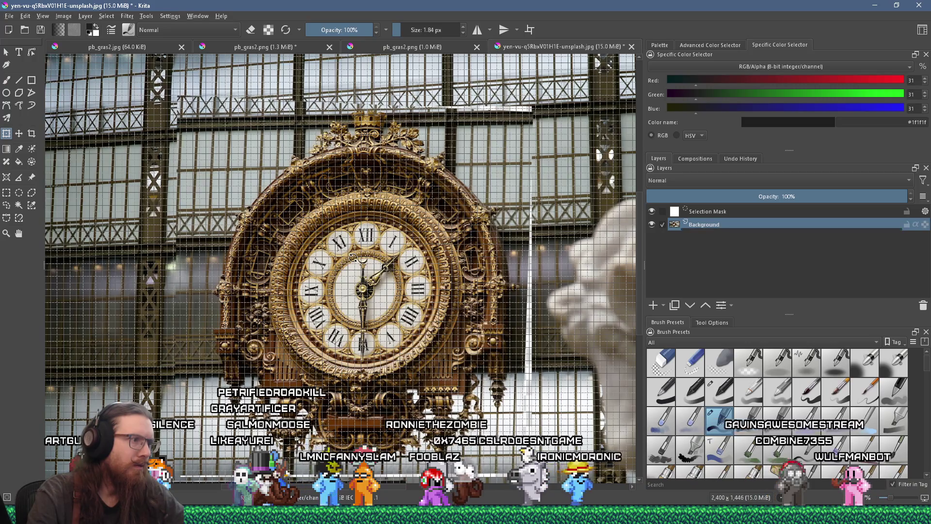
{"action": "key", "text": "Return"}
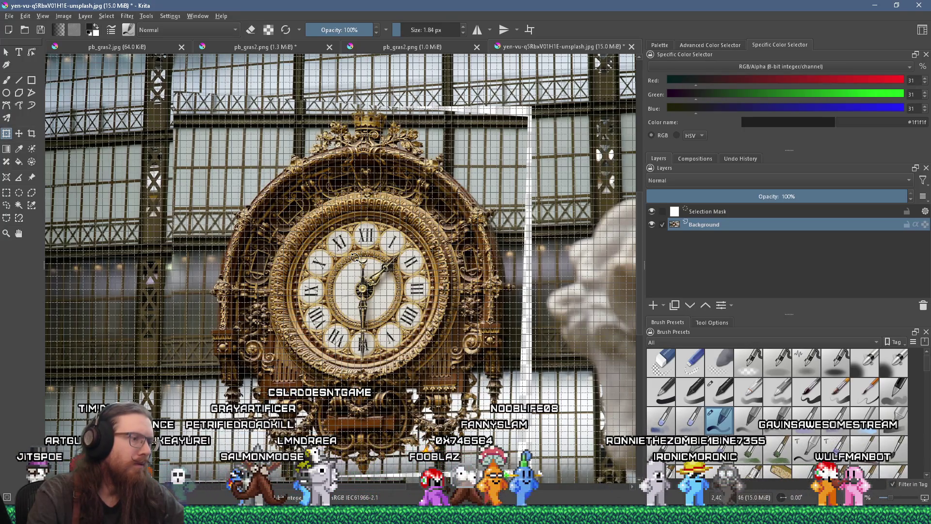
{"action": "left_click", "coordinate": [388, 223]}
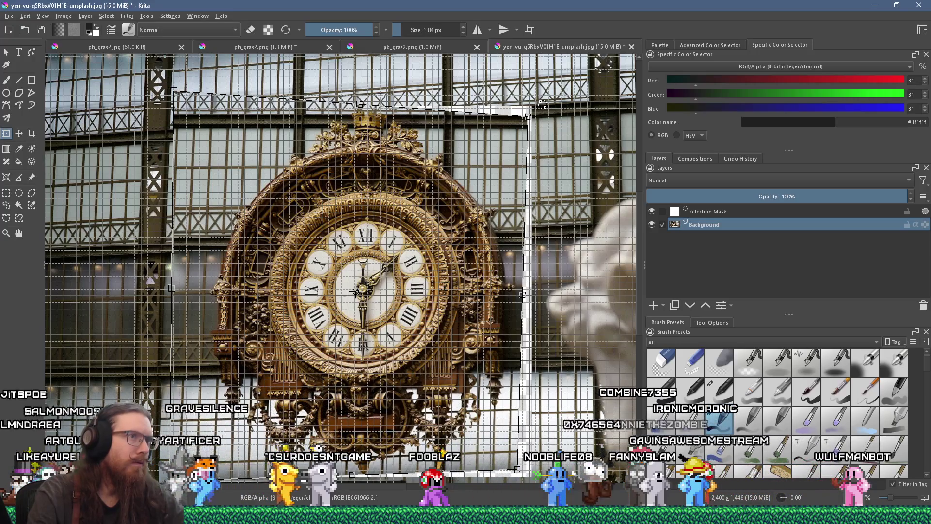
{"action": "key", "text": "Return"}
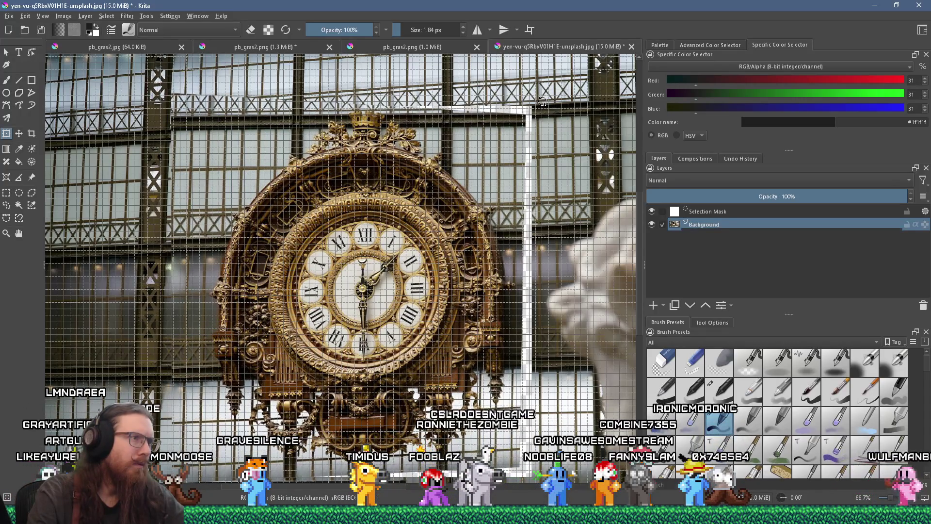
Apply further small rotation tweaks, bringing the clock back toward 0 degrees
{"action": "key", "text": "ctrl+t"}
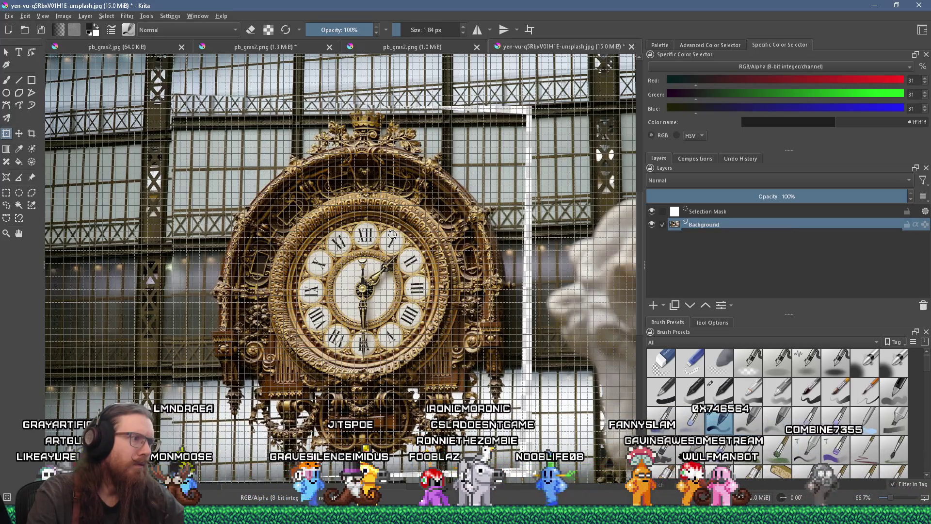
{"action": "key", "text": "Return"}
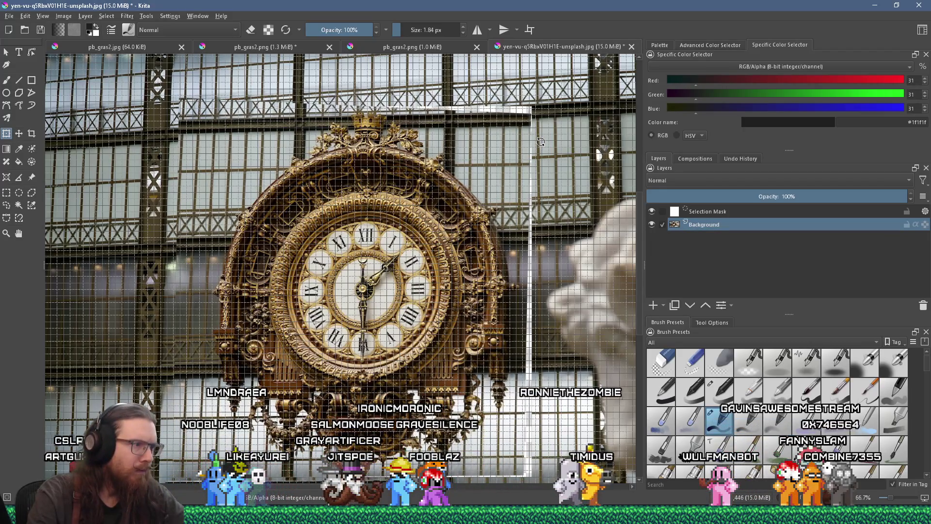
{"action": "left_click_drag", "start_coordinate": [541, 142], "coordinate": [448, 190]}
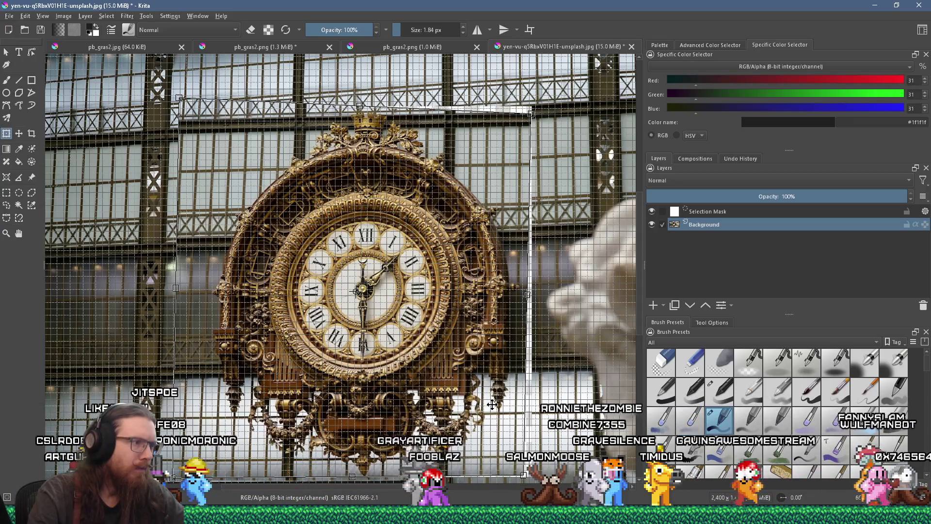
{"action": "key", "text": "Return"}
{"action": "left_click", "coordinate": [562, 108]}
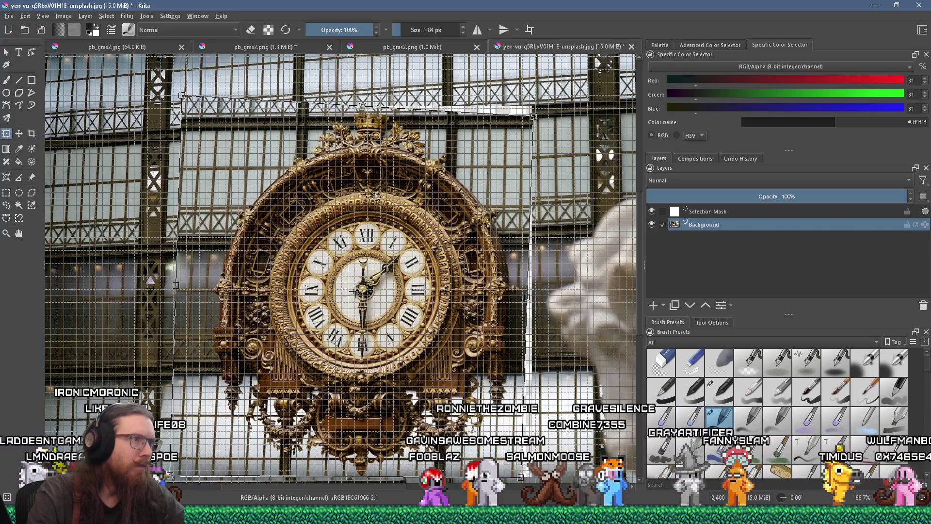
{"action": "key", "text": "Escape"}
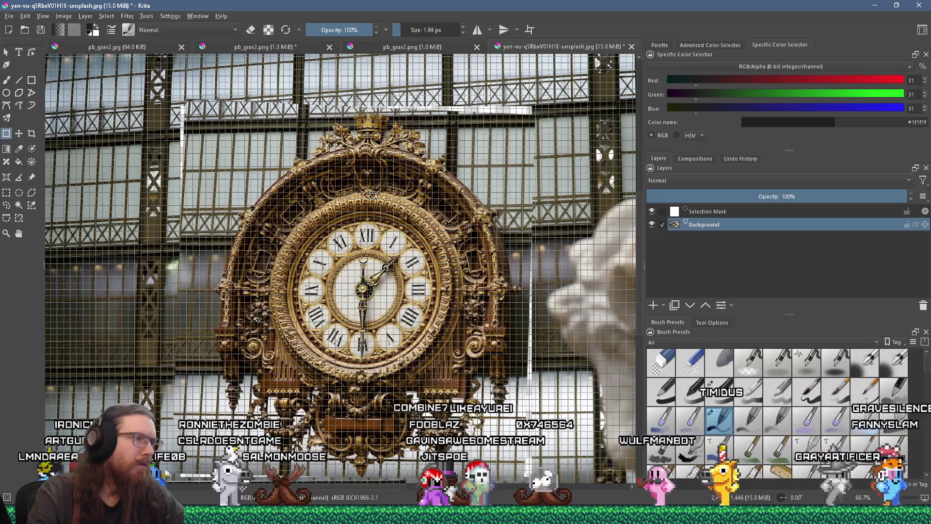
{"action": "left_click", "coordinate": [361, 327]}
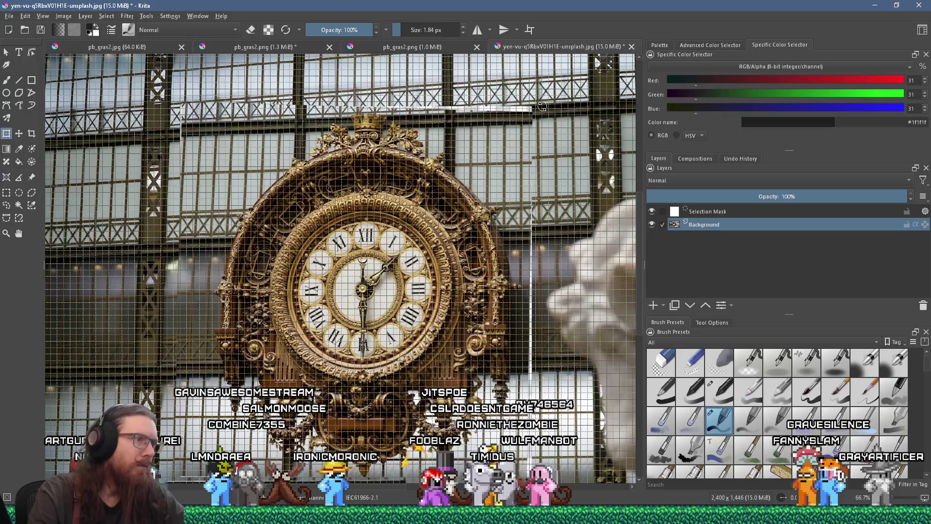
{"action": "left_click_drag", "start_coordinate": [543, 107], "coordinate": [538, 112]}
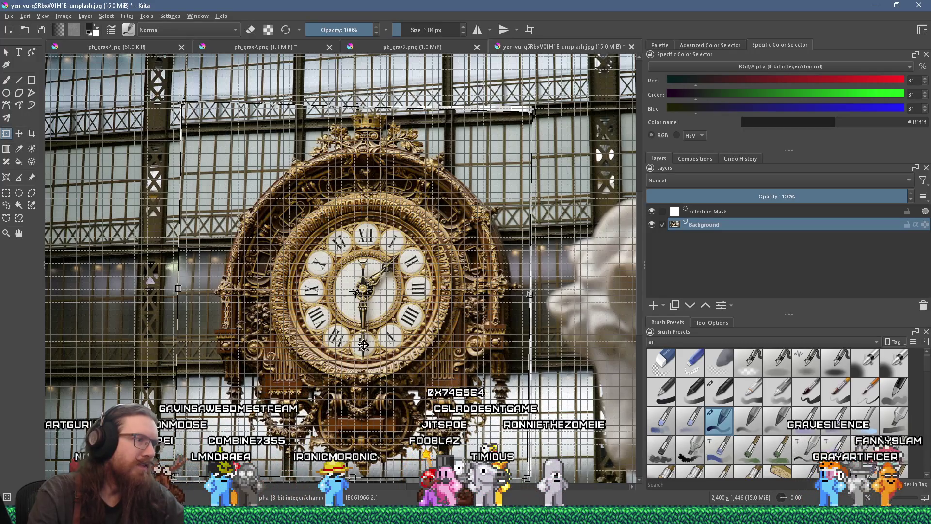
Apply the final transform and stretch the clock region slightly from its right side
{"action": "key", "text": "Return"}
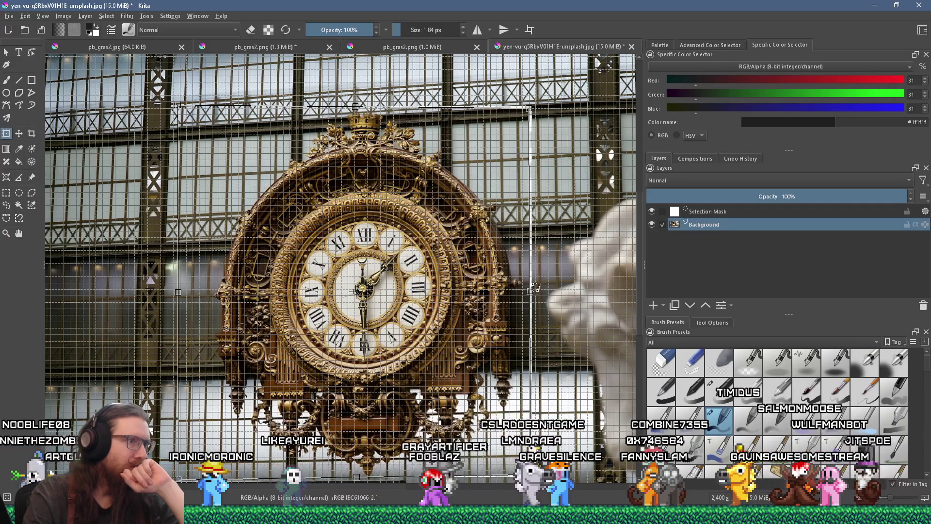
{"action": "left_click_drag", "start_coordinate": [530, 286], "coordinate": [532, 288]}
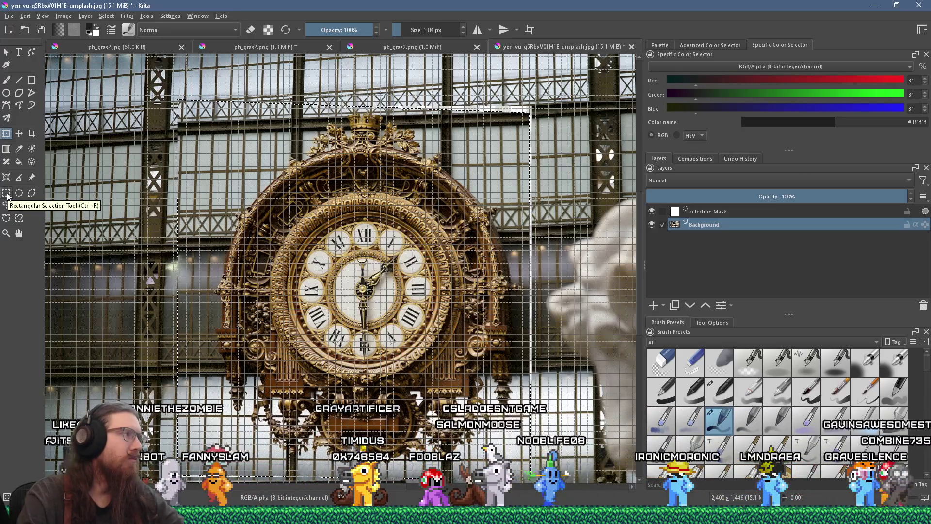
Crop the photo to 936 × 1138 px around the clock, tightening the left and top edges
{"action": "left_click", "coordinate": [32, 134]}
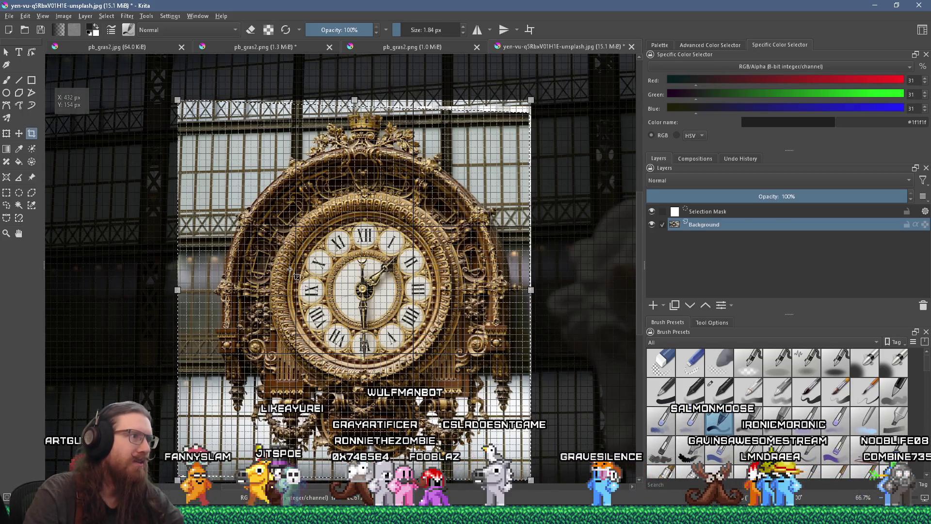
{"action": "key", "text": "Return"}
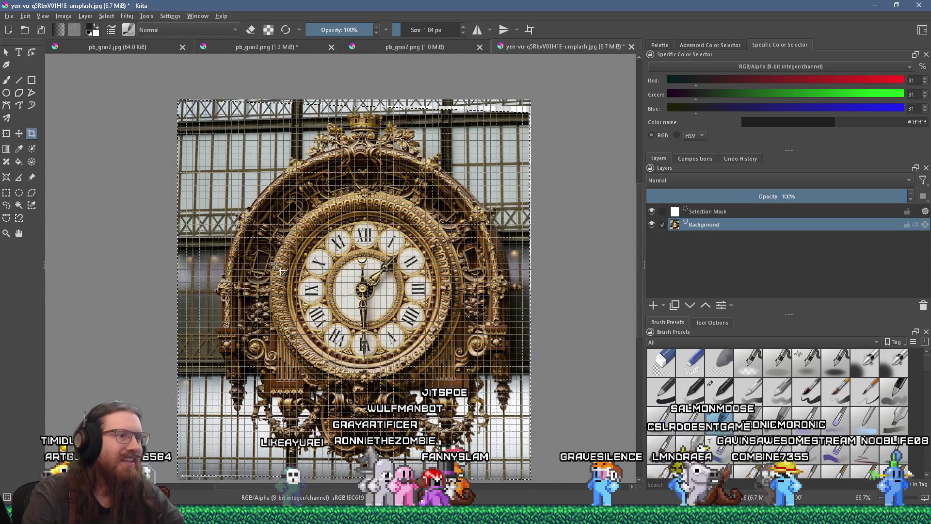
{"action": "key", "text": "ctrl+r"}
{"action": "left_click", "coordinate": [131, 212]}
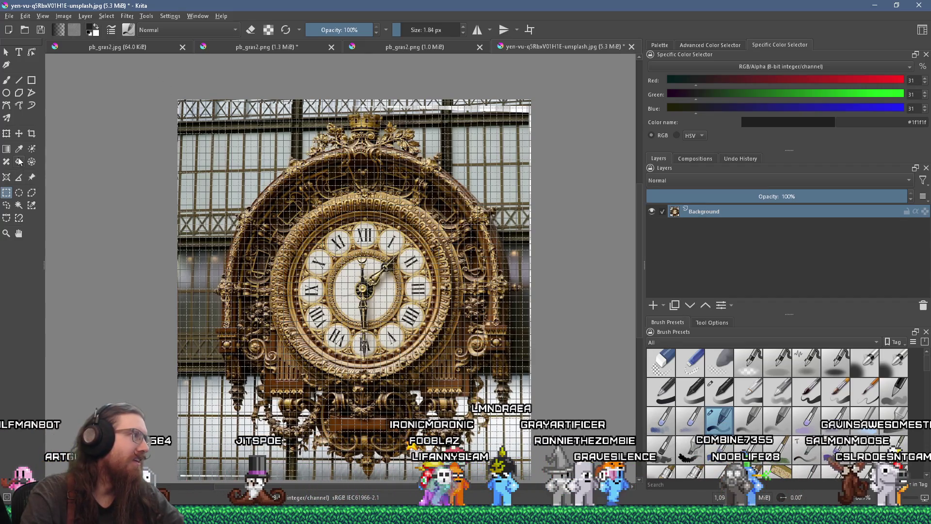
{"action": "mouse_move", "coordinate": [186, 115]}
{"action": "left_mouse_down"}
{"action": "mouse_move", "coordinate": [453, 399]}
{"action": "mouse_move", "coordinate": [519, 446]}
{"action": "mouse_move", "coordinate": [517, 474]}
{"action": "left_mouse_up"}
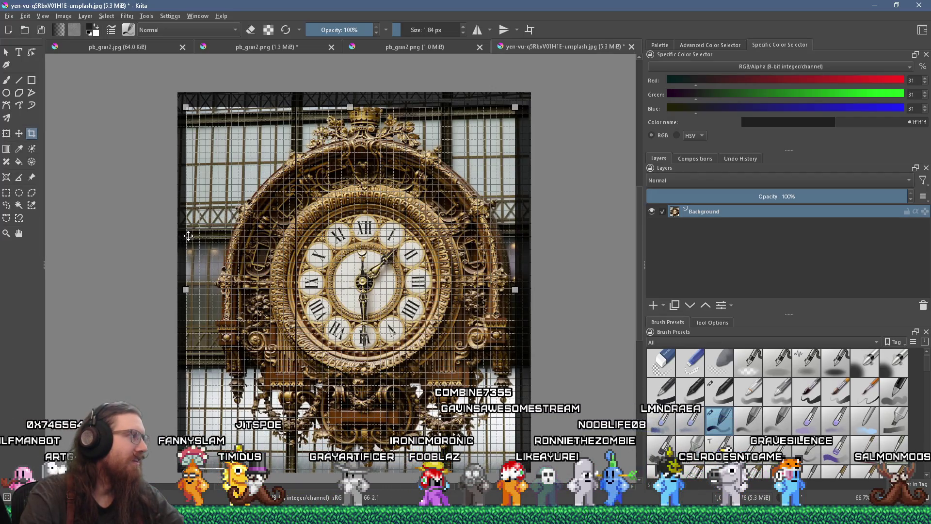
{"action": "left_click_drag", "start_coordinate": [185, 290], "coordinate": [213, 299]}
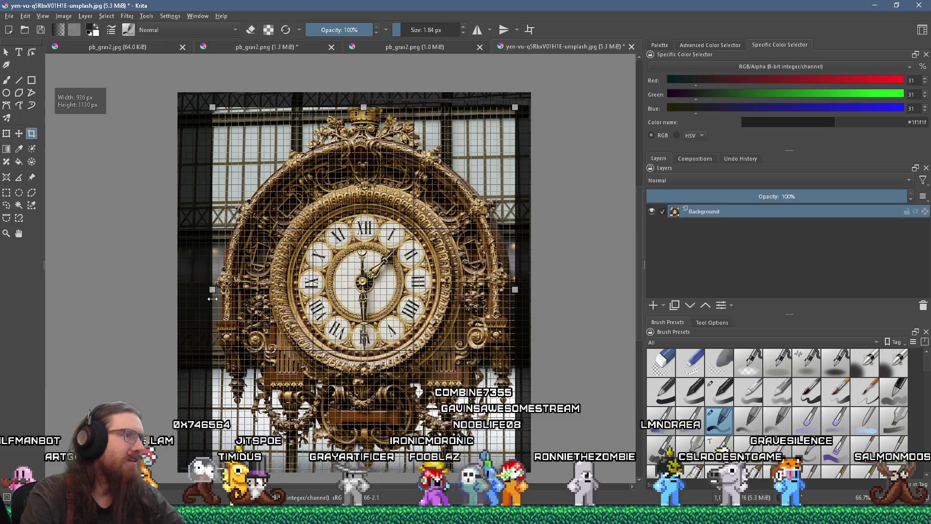
{"action": "left_click_drag", "start_coordinate": [365, 103], "coordinate": [364, 102]}
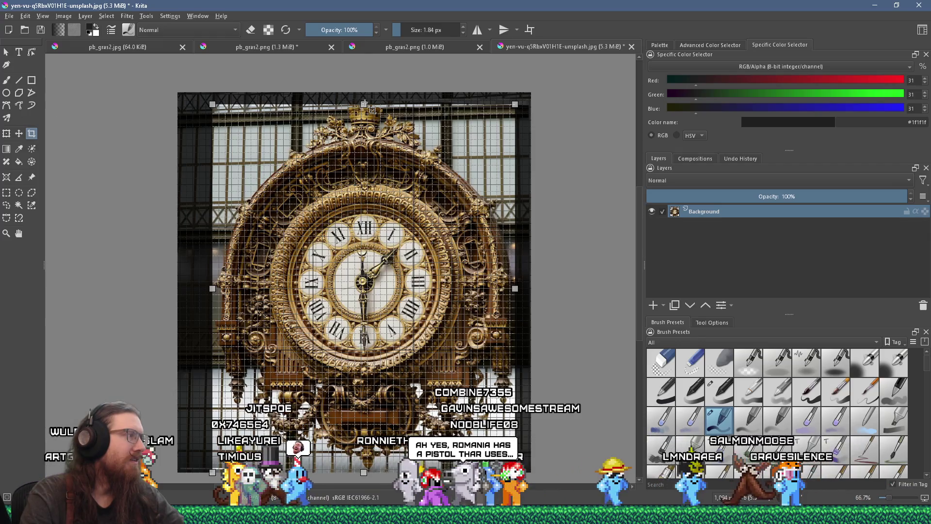
{"action": "key", "text": "Return"}
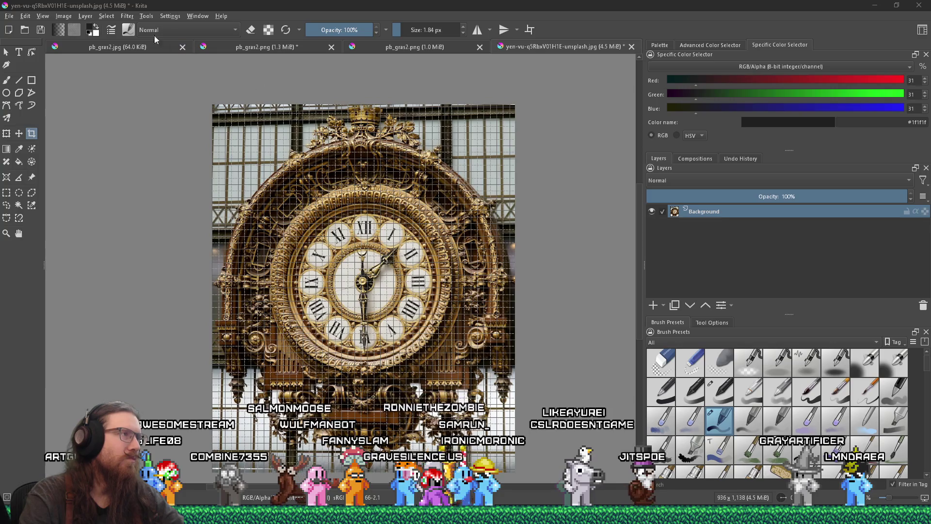
Save a copy as yen-vu-clock_aligned.png, accepting the default PNG export options
{"action": "left_click", "coordinate": [64, 17]}
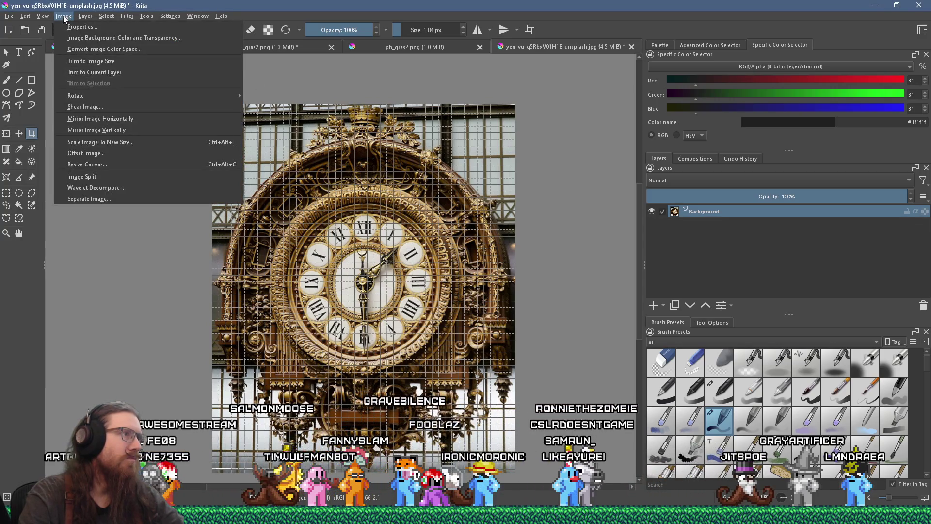
{"action": "left_click", "coordinate": [64, 17]}
{"action": "left_click", "coordinate": [10, 16]}
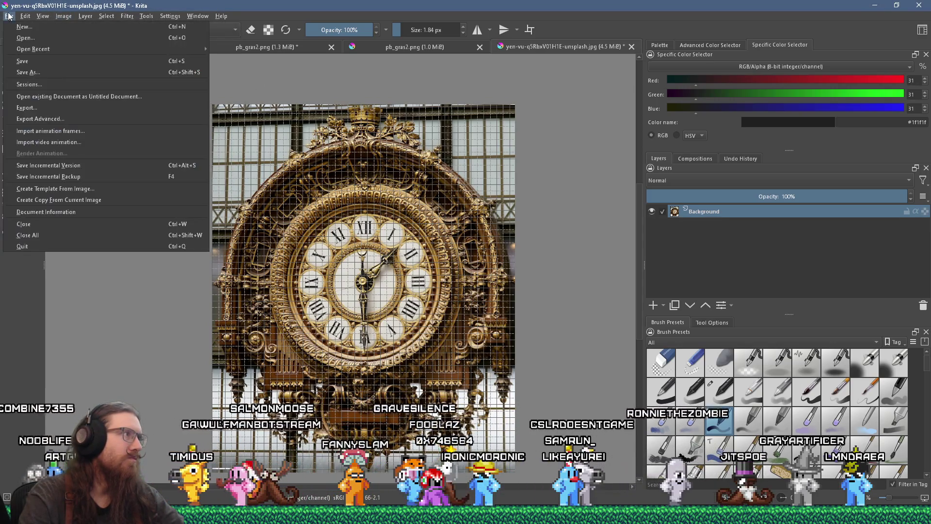
{"action": "left_click", "coordinate": [57, 72]}
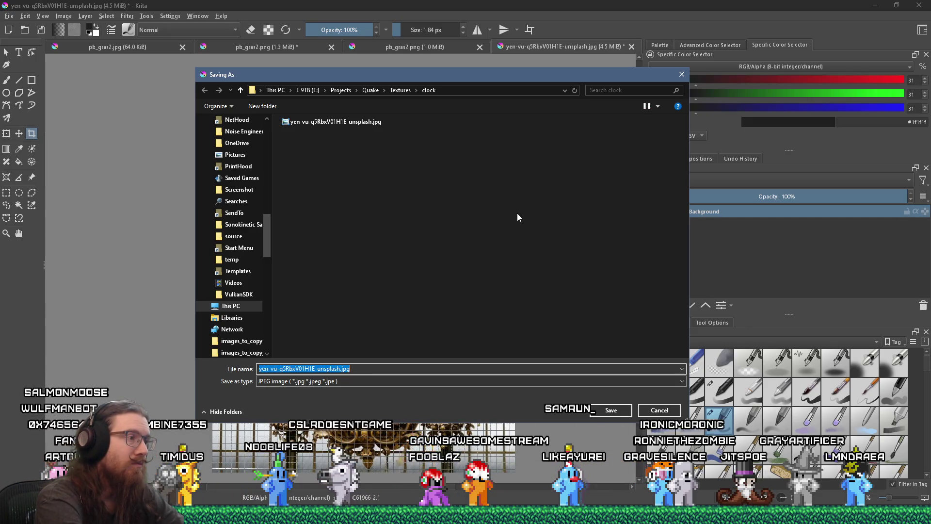
{"action": "key", "text": "Home"}
{"action": "key", "text": "ctrl+Right"}
{"action": "key", "text": "ctrl+Right"}
{"action": "key", "text": "shift+End"}
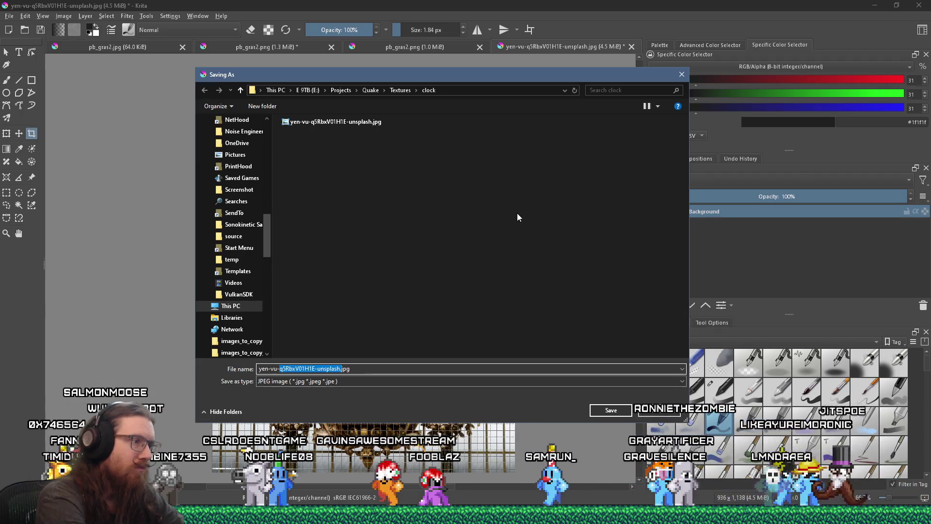
{"action": "type", "text": "clock_aligned.pbm"}
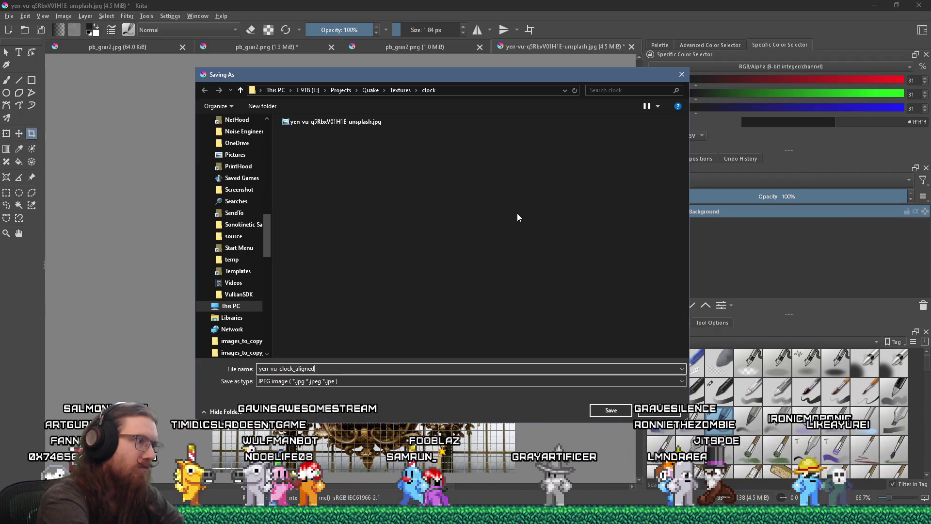
{"action": "key", "text": "Tab"}
{"action": "key", "text": "p"}
{"action": "key", "text": "Return"}
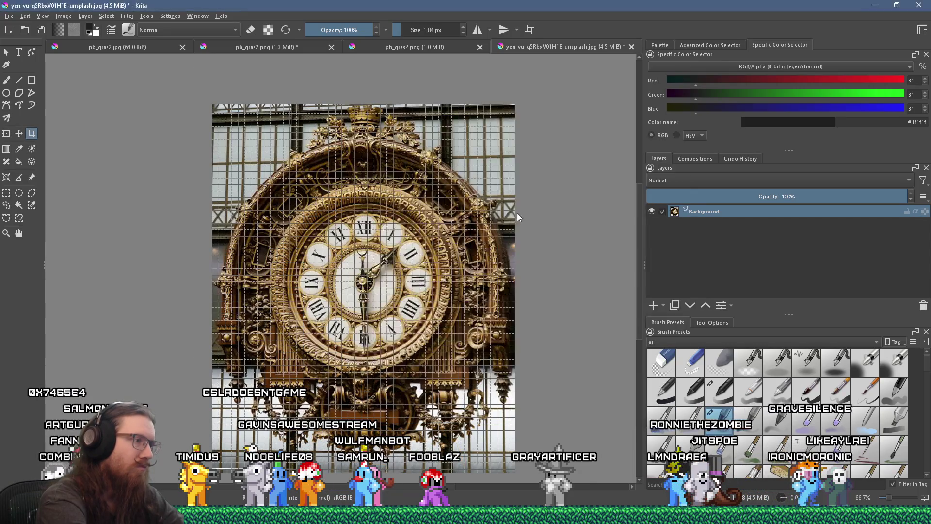
{"action": "key", "text": "Return"}
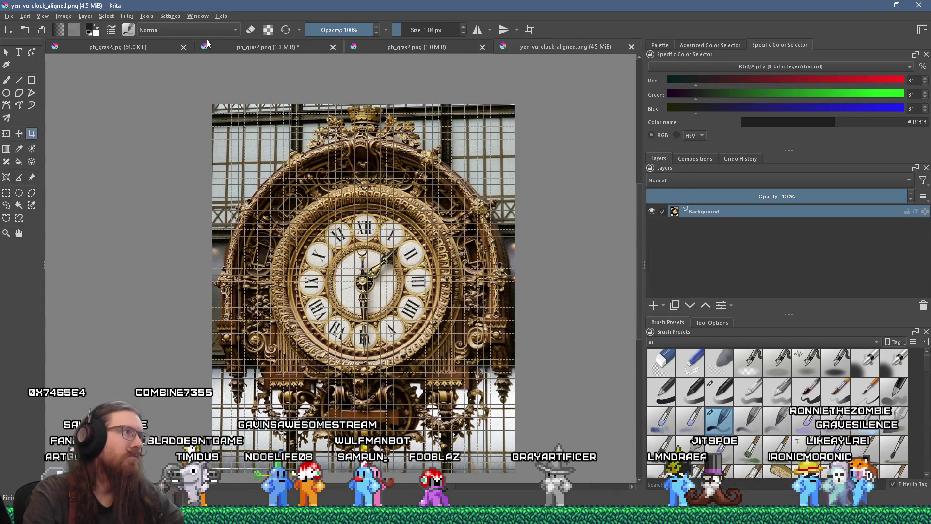
Scale the clock image to 128 px height, giving 105 × 128 px
{"action": "left_click", "coordinate": [64, 16]}
{"action": "left_click", "coordinate": [174, 144]}
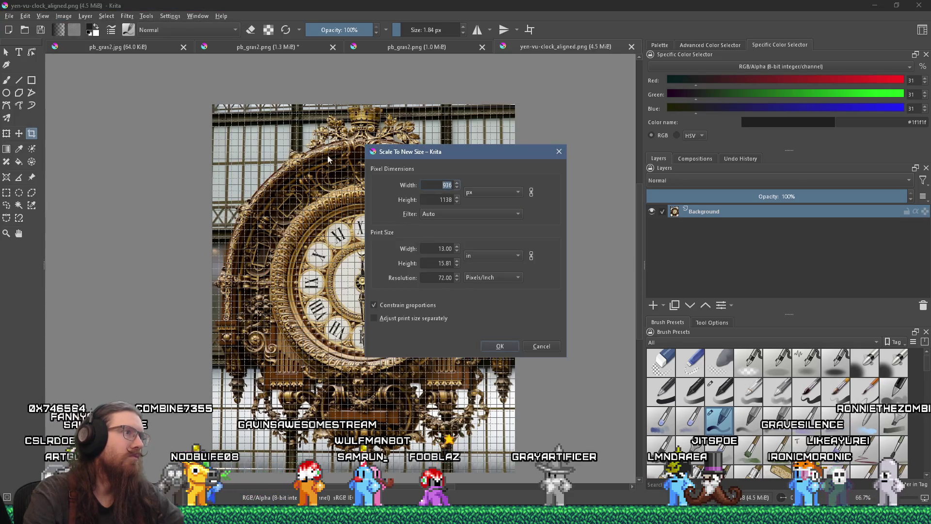
{"action": "key", "text": "Tab"}
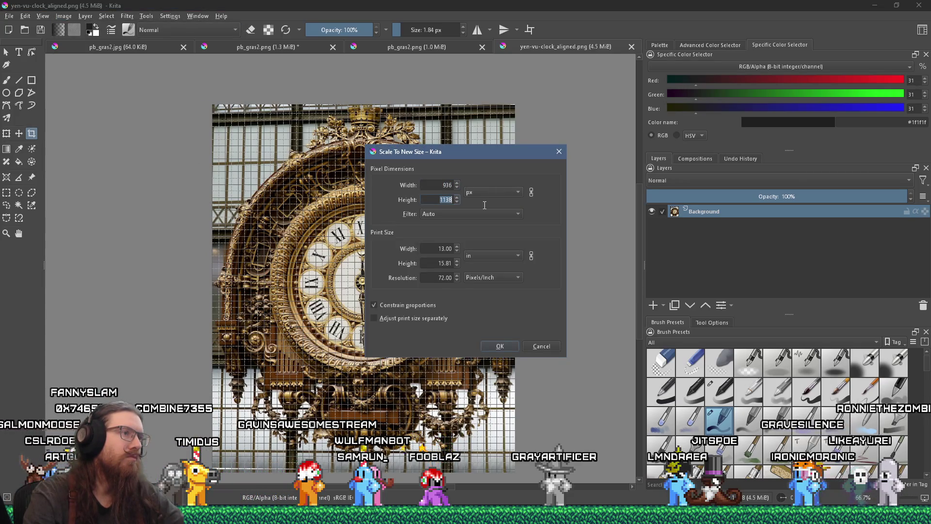
{"action": "type", "text": "128"}
{"action": "key", "text": "Return"}
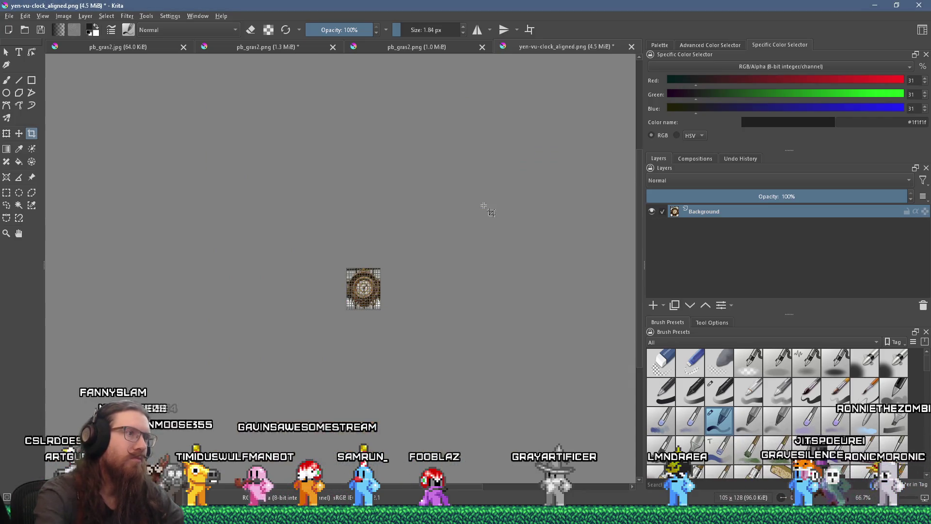
{"action": "scroll", "coordinate": [384, 285], "scroll_direction": "up", "scroll_amount": 3}
{"action": "scroll", "coordinate": [321, 295], "scroll_direction": "down", "scroll_amount": 3}
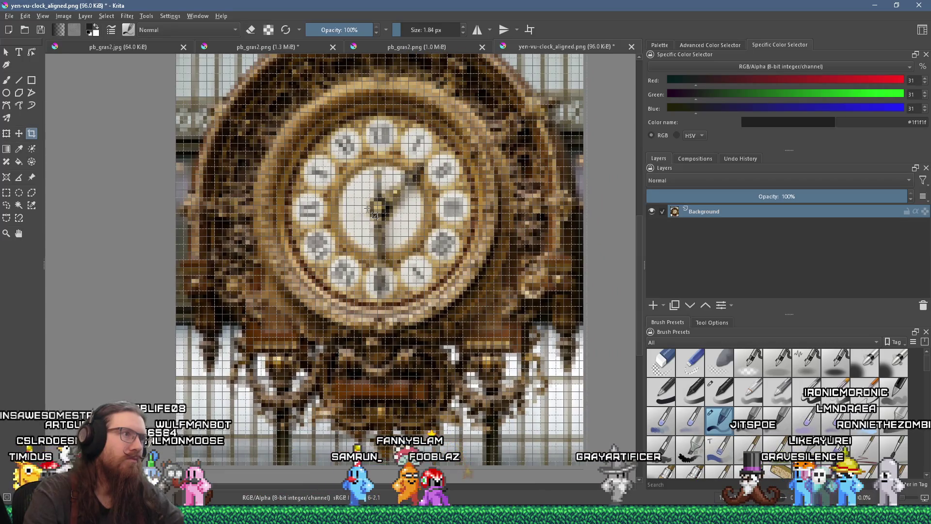
{"action": "scroll", "coordinate": [378, 228], "scroll_direction": "down", "scroll_amount": 2}
{"action": "left_click_drag", "start_coordinate": [381, 241], "coordinate": [387, 262]}
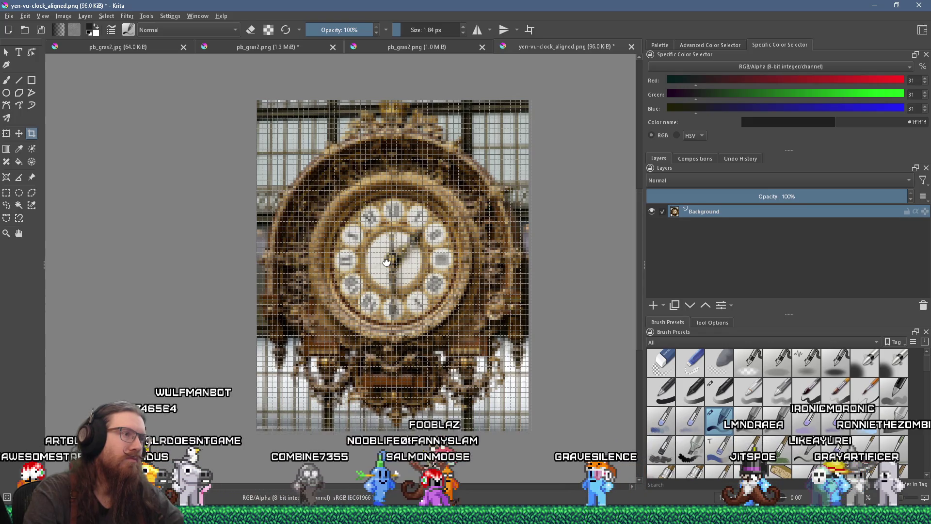
{"action": "scroll", "coordinate": [388, 265], "scroll_direction": "up", "scroll_amount": 2}
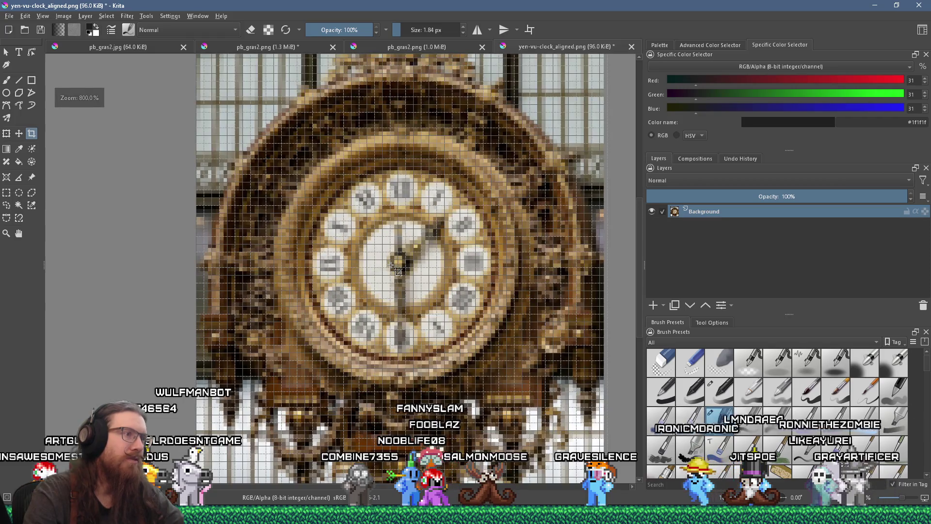
{"action": "scroll", "coordinate": [391, 265], "scroll_direction": "down", "scroll_amount": 2}
{"action": "scroll", "coordinate": [359, 236], "scroll_direction": "up", "scroll_amount": 1}
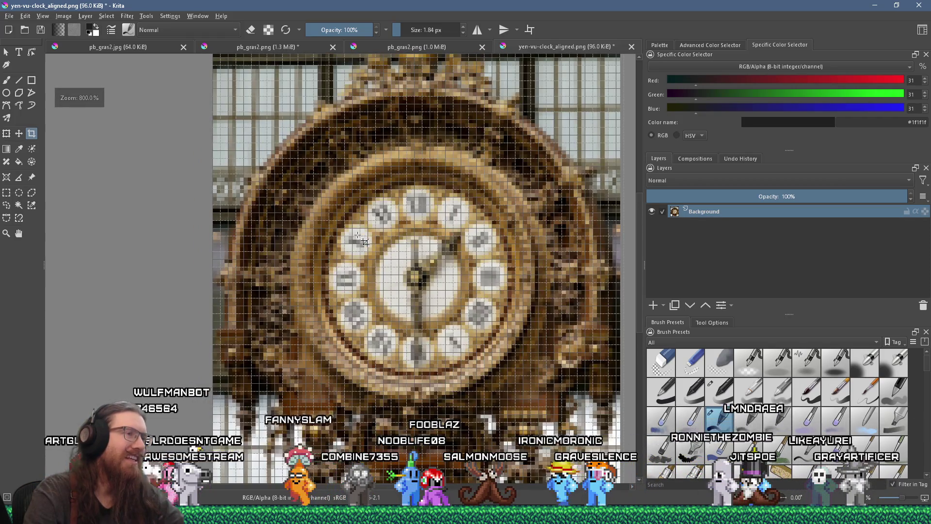
Hide the canvas grid and zoom out to show the whole small clock
{"action": "left_click", "coordinate": [106, 16]}
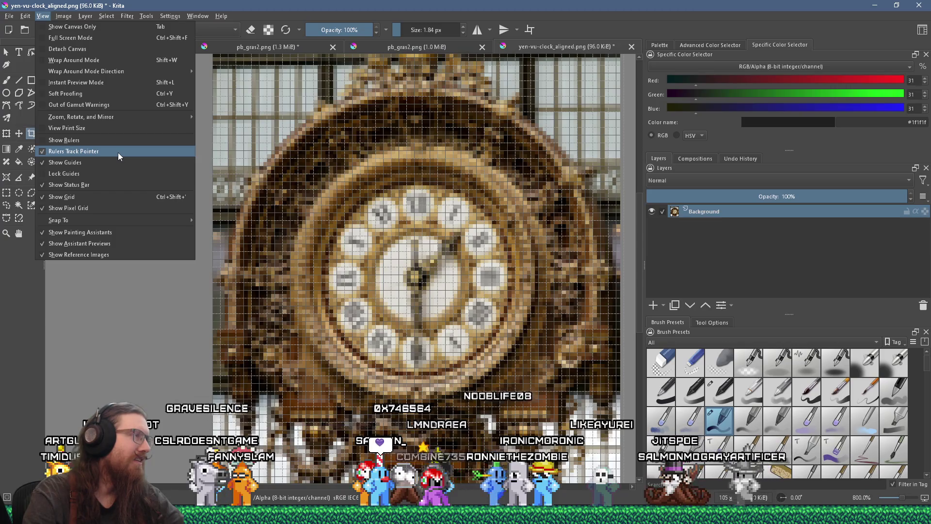
{"action": "left_click", "coordinate": [110, 195]}
{"action": "scroll", "coordinate": [130, 195], "scroll_direction": "down", "scroll_amount": 4}
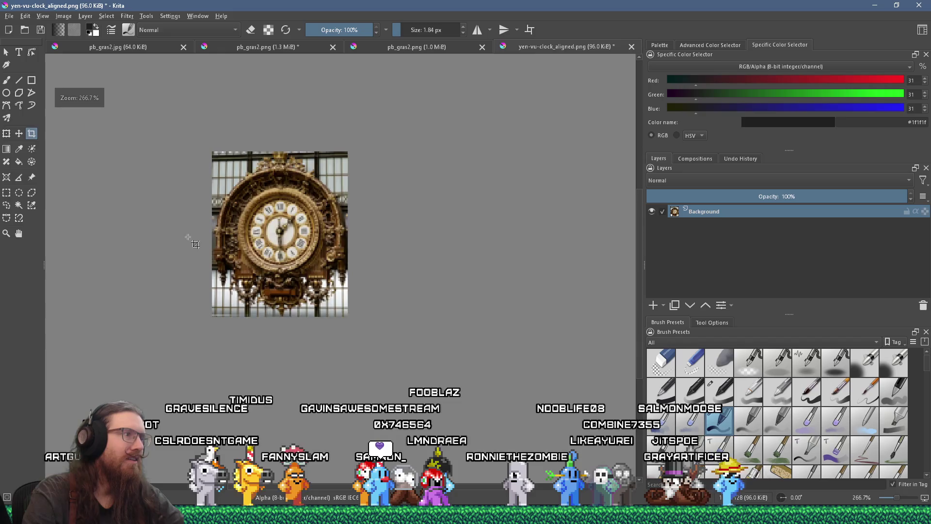
{"action": "scroll", "coordinate": [220, 235], "scroll_direction": "up", "scroll_amount": 4}
{"action": "key", "text": "minus"}
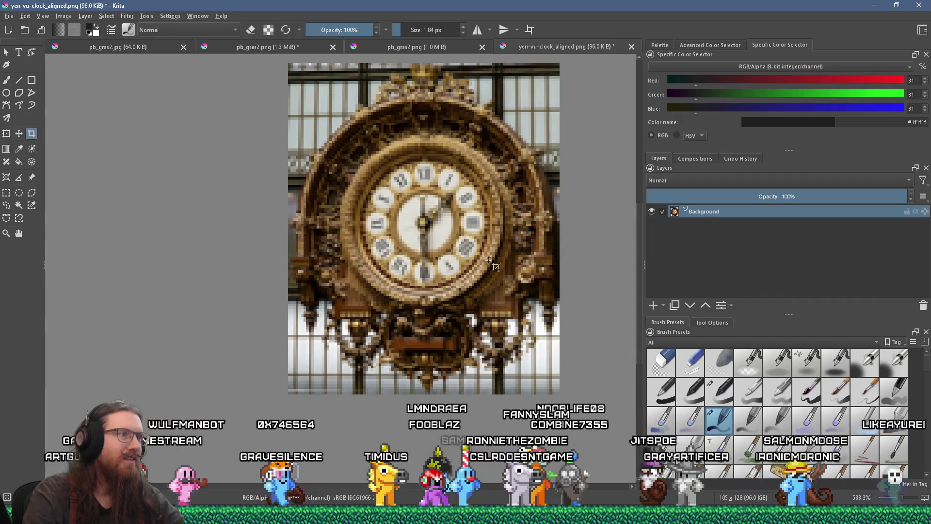
{"action": "left_click", "coordinate": [65, 16]}
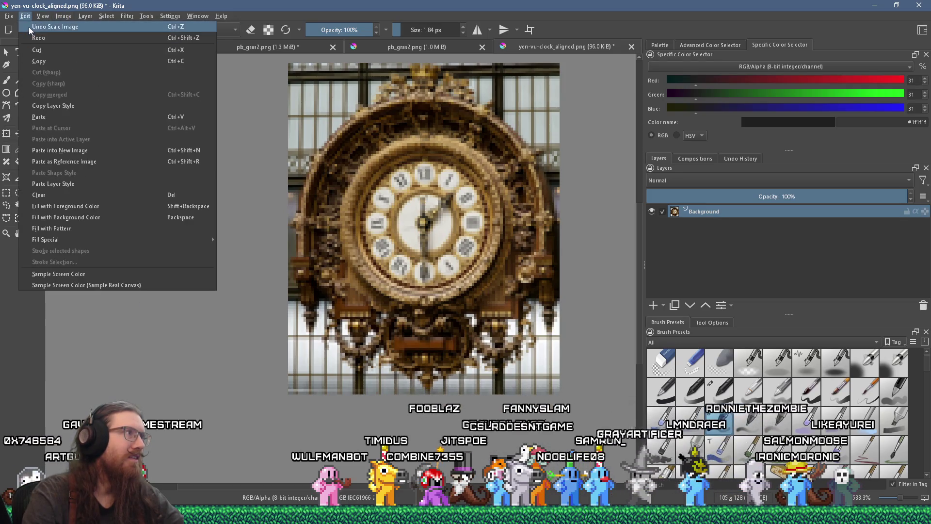
Undo the 105×128 rescale and rescale the clock image to 256 px tall (211×256)
{"action": "left_click", "coordinate": [28, 27]}
{"action": "left_click", "coordinate": [64, 17]}
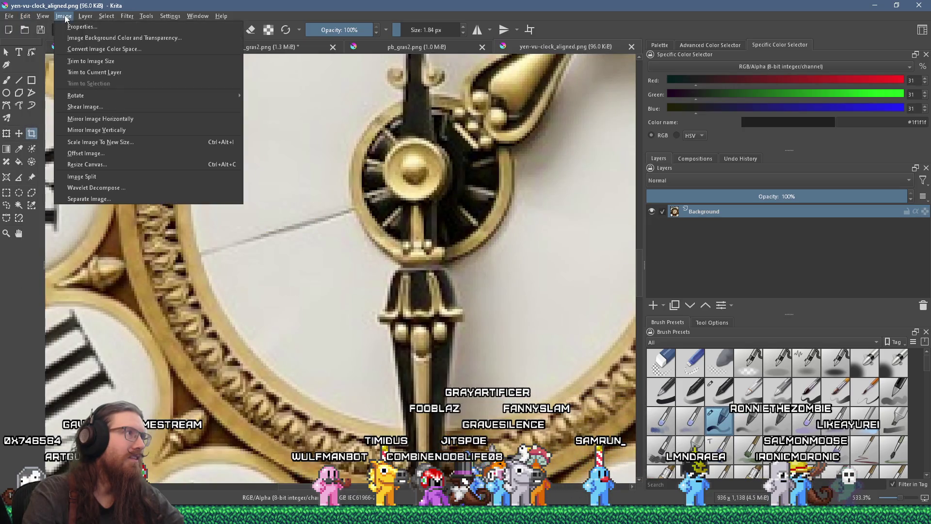
{"action": "left_click", "coordinate": [136, 141]}
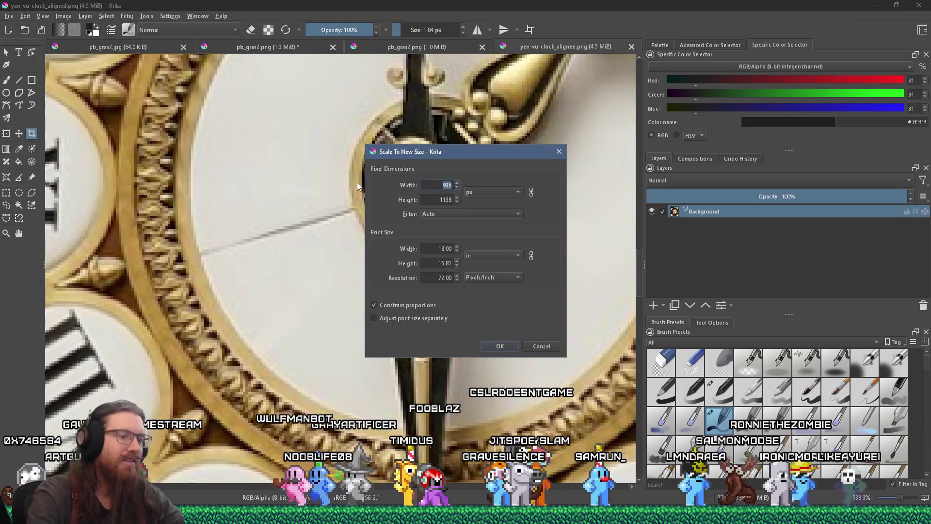
{"action": "type", "text": "256"}
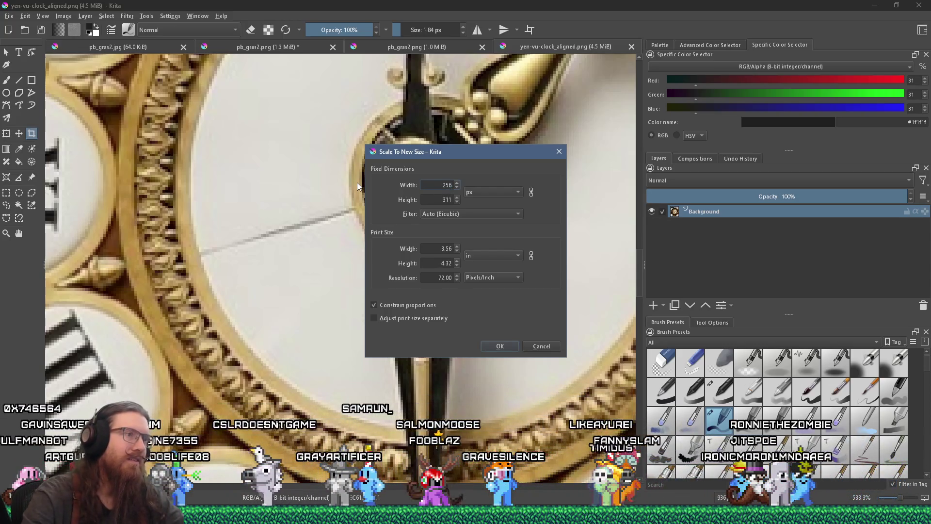
{"action": "double_click", "coordinate": [432, 200]}
{"action": "type", "text": "256"}
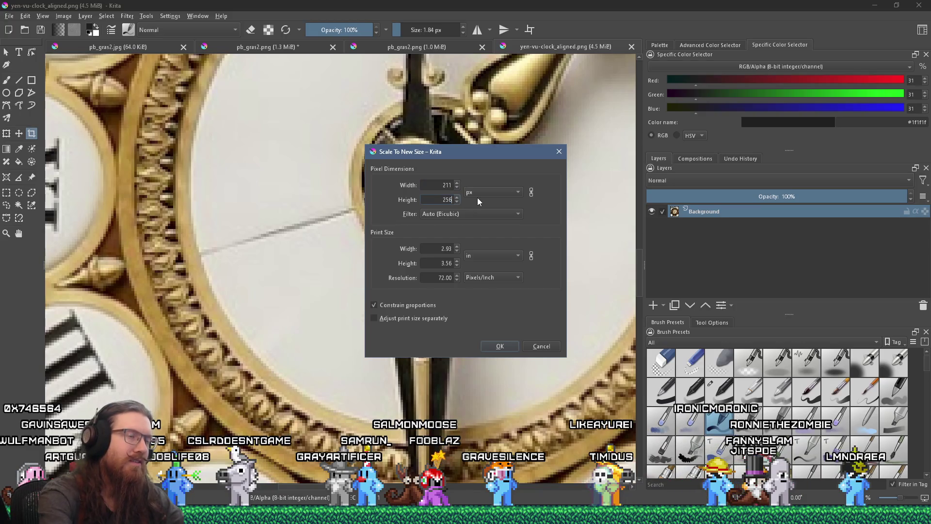
{"action": "key", "text": "Return"}
{"action": "scroll", "coordinate": [469, 214], "scroll_direction": "down", "scroll_amount": 1}
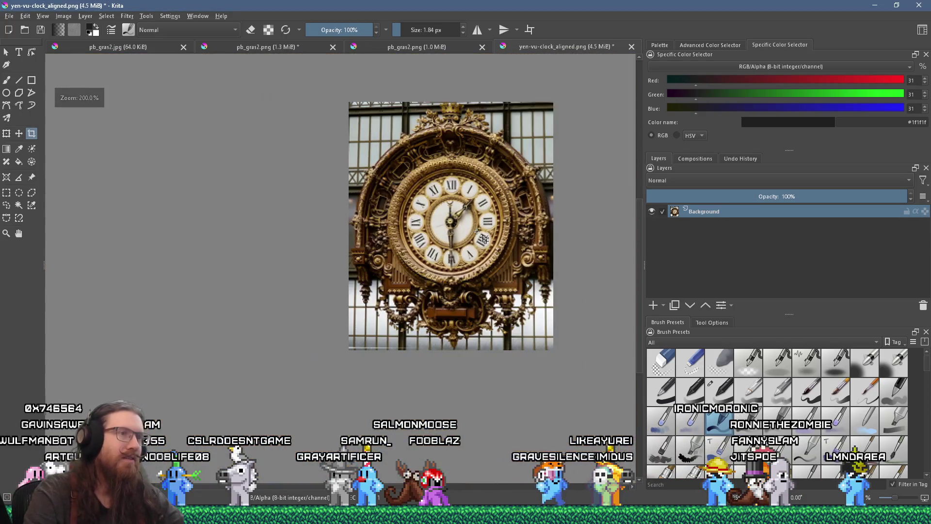
Zoom in and out to inspect the fine detail of the 211×256 clock
{"action": "scroll", "coordinate": [416, 223], "scroll_direction": "down", "scroll_amount": 1}
{"action": "scroll", "coordinate": [427, 220], "scroll_direction": "up", "scroll_amount": 2}
{"action": "scroll", "coordinate": [429, 219], "scroll_direction": "down", "scroll_amount": 2}
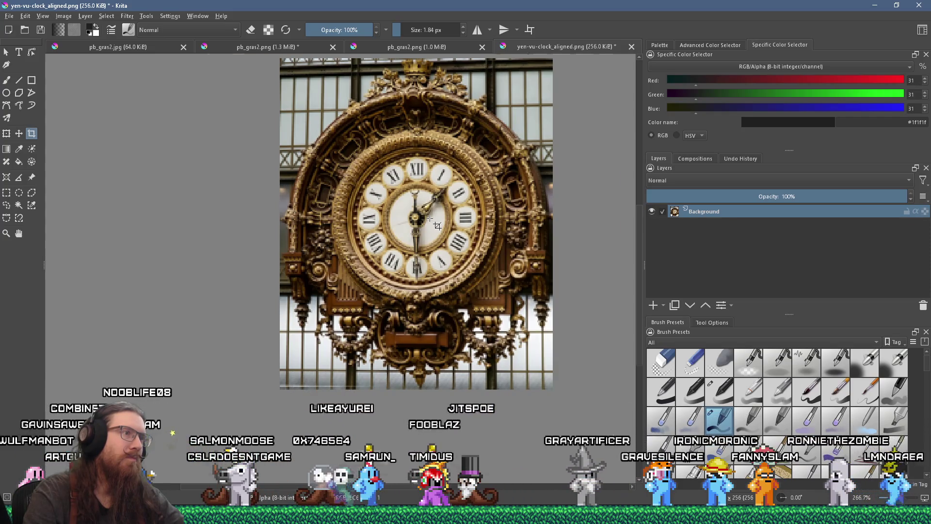
{"action": "scroll", "coordinate": [430, 219], "scroll_direction": "up", "scroll_amount": 2}
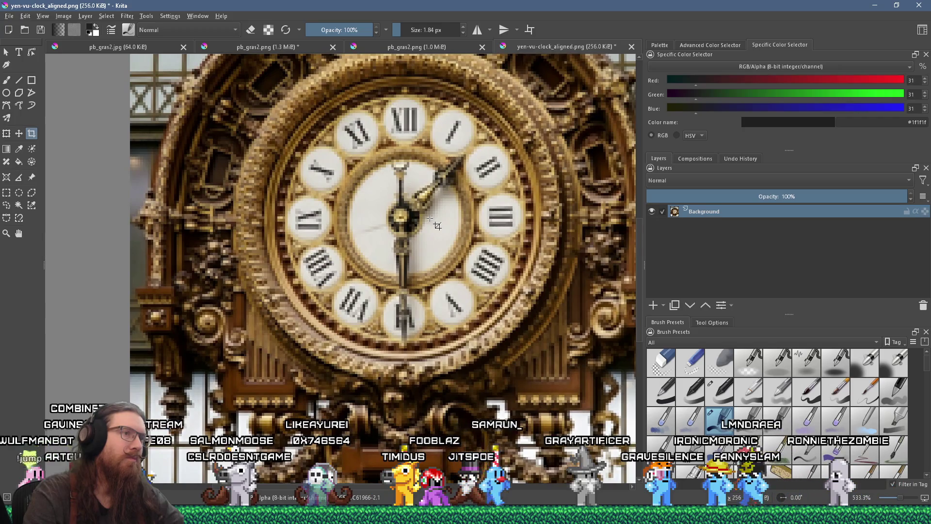
{"action": "scroll", "coordinate": [429, 218], "scroll_direction": "down", "scroll_amount": 1}
{"action": "scroll", "coordinate": [429, 218], "scroll_direction": "down", "scroll_amount": 1}
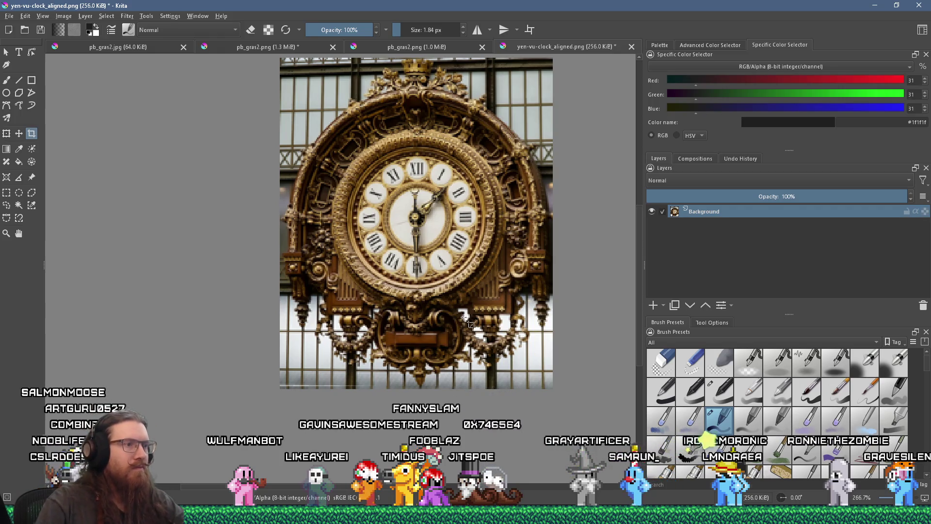
{"action": "scroll", "coordinate": [484, 324], "scroll_direction": "up", "scroll_amount": 4}
{"action": "scroll", "coordinate": [453, 239], "scroll_direction": "down", "scroll_amount": 4}
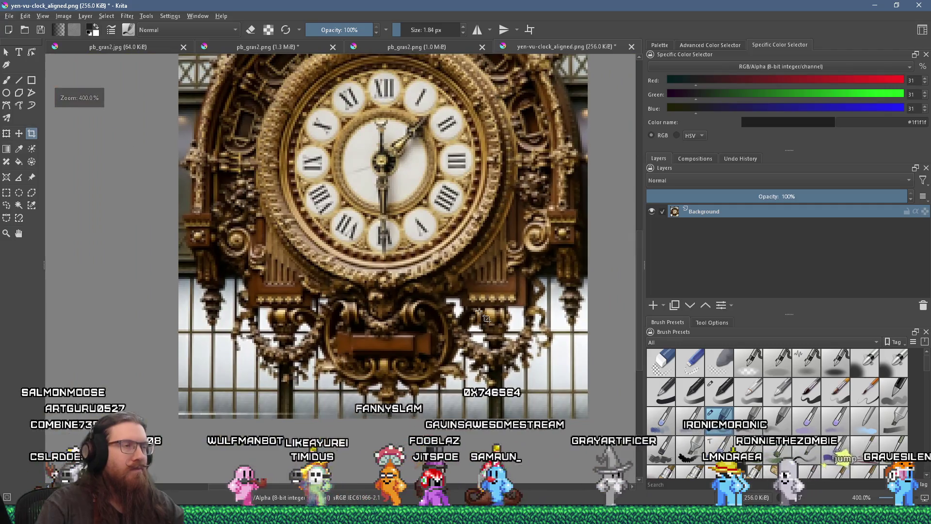
{"action": "scroll", "coordinate": [454, 239], "scroll_direction": "down", "scroll_amount": 3}
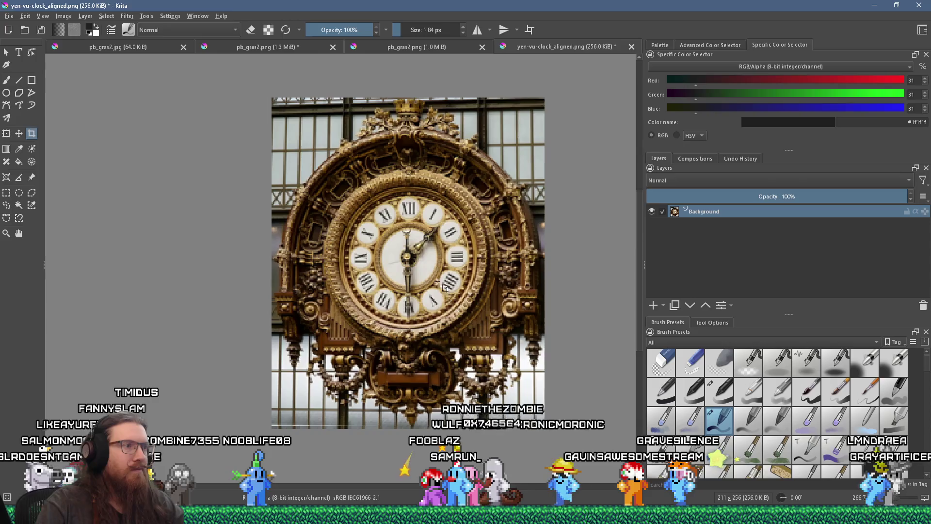
{"action": "scroll", "coordinate": [418, 257], "scroll_direction": "up", "scroll_amount": 3}
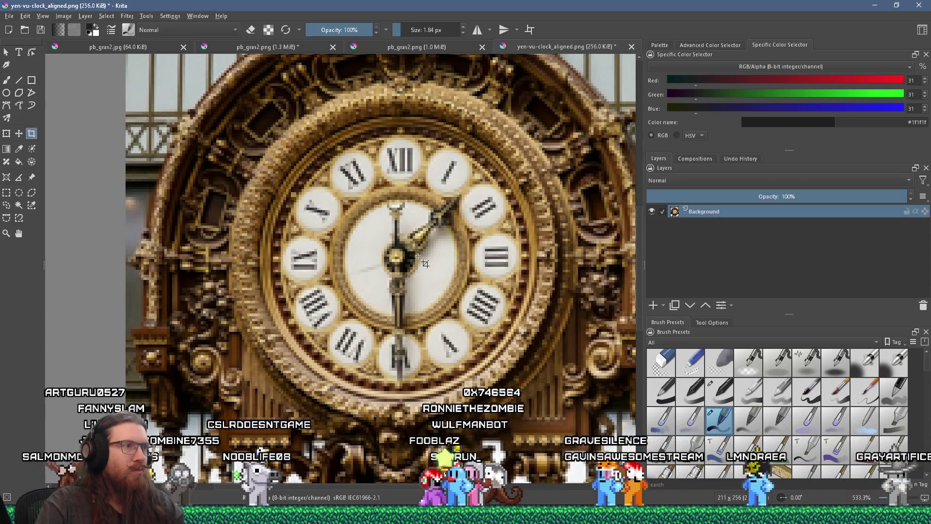
{"action": "scroll", "coordinate": [418, 257], "scroll_direction": "down", "scroll_amount": 5}
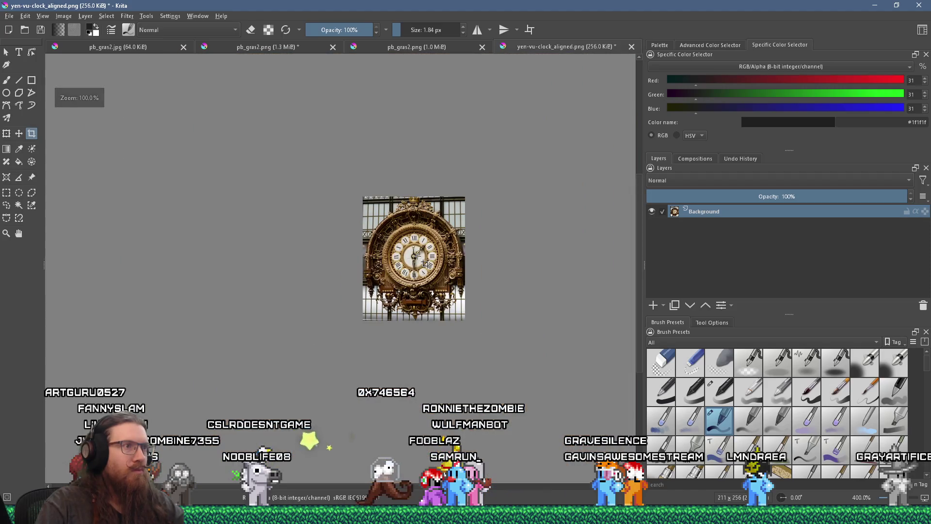
{"action": "scroll", "coordinate": [394, 257], "scroll_direction": "up", "scroll_amount": 3}
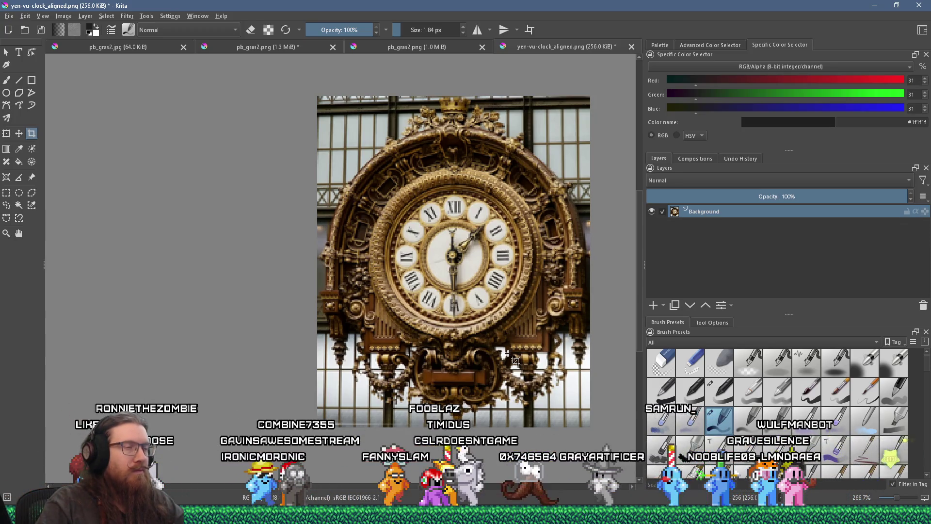
Open the Image menu, close it unused, then reopen it
{"action": "left_click", "coordinate": [63, 18]}
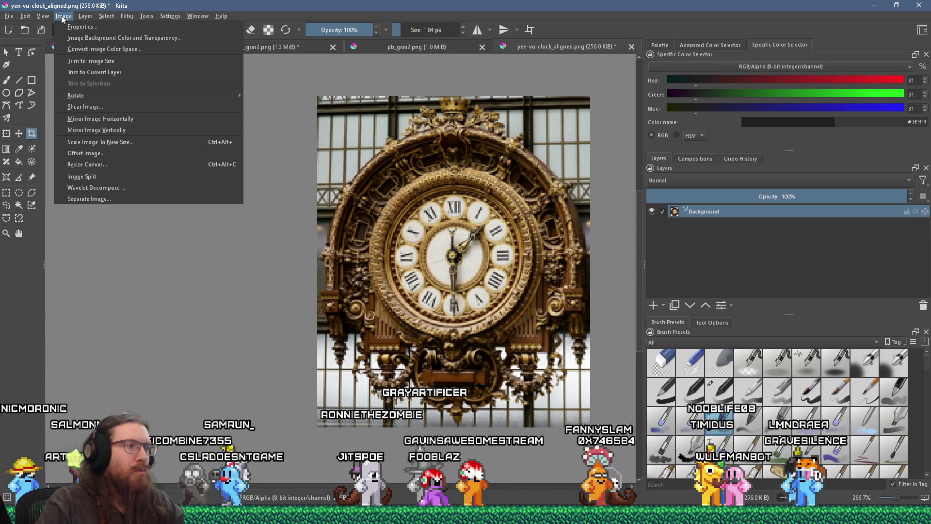
{"action": "left_click", "coordinate": [62, 19]}
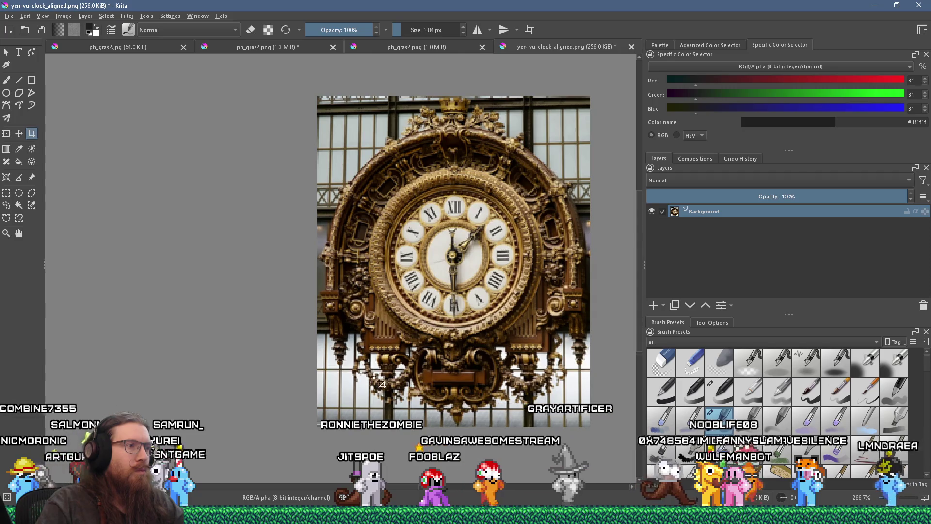
{"action": "scroll", "coordinate": [347, 388], "scroll_direction": "up", "scroll_amount": 3}
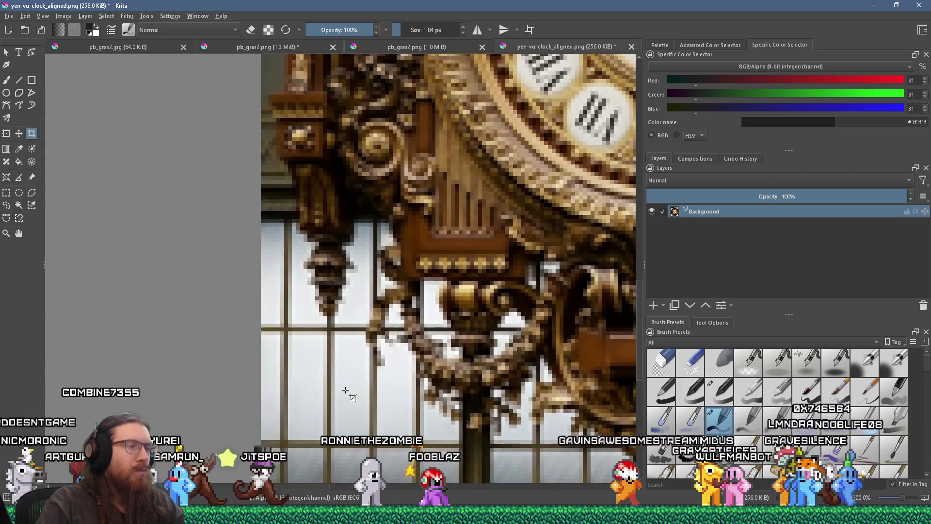
{"action": "scroll", "coordinate": [347, 392], "scroll_direction": "down", "scroll_amount": 5}
{"action": "scroll", "coordinate": [386, 370], "scroll_direction": "up", "scroll_amount": 3}
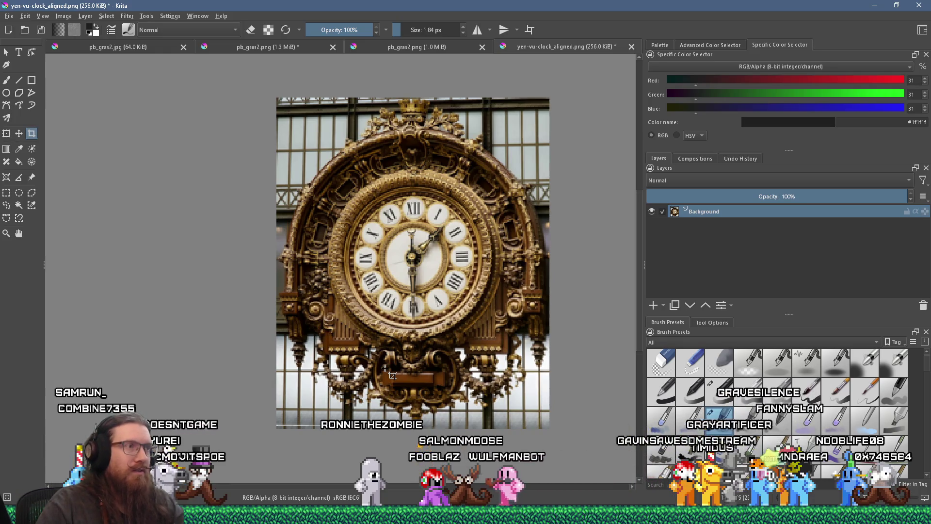
{"action": "left_click", "coordinate": [59, 16]}
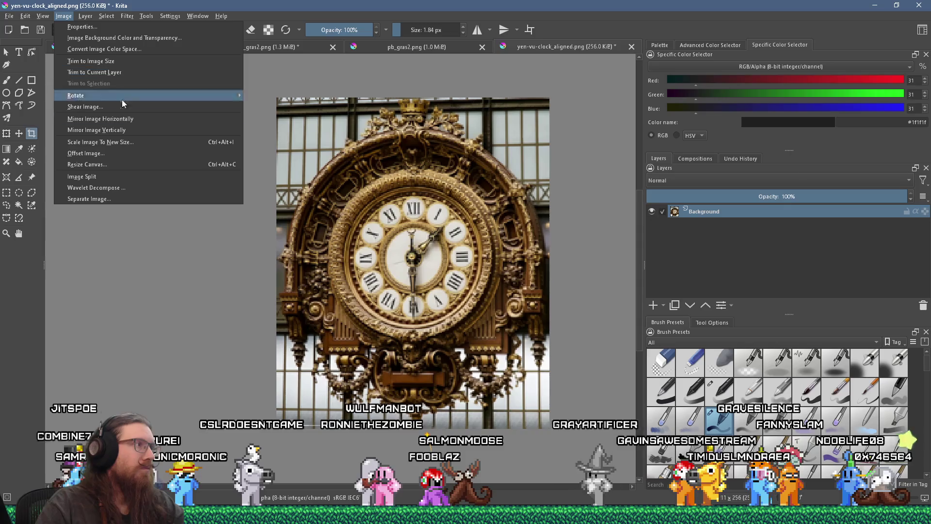
Resize the canvas to 256×256 px, centring the clock between transparent side strips
{"action": "left_click", "coordinate": [153, 163]}
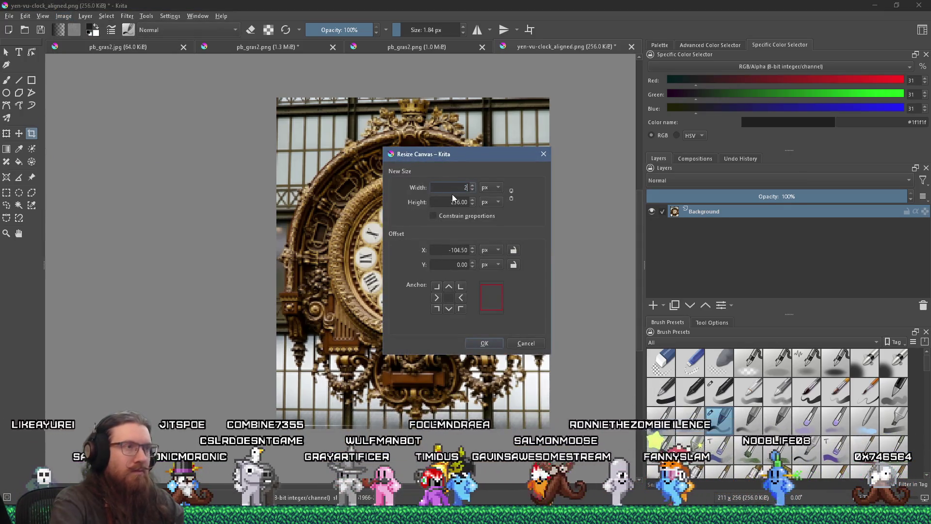
{"action": "key", "text": "Escape"}
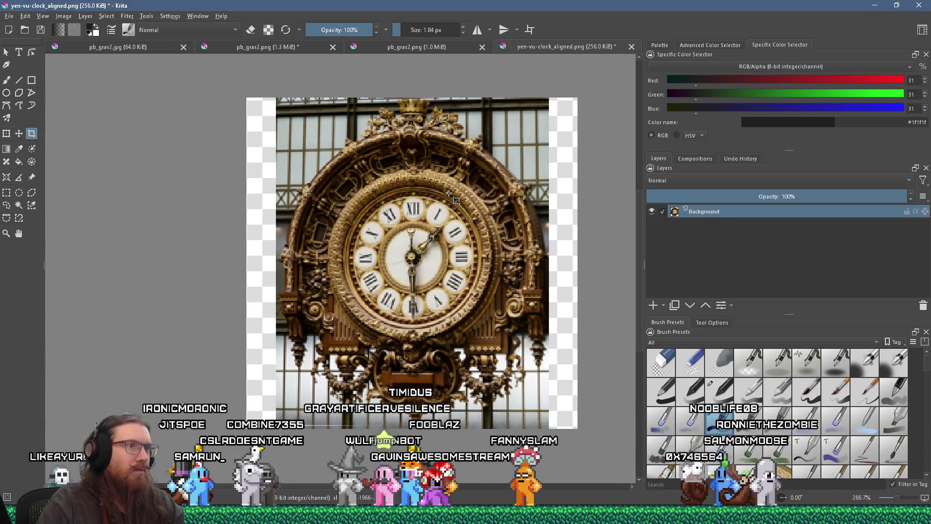
{"action": "left_click", "coordinate": [9, 16]}
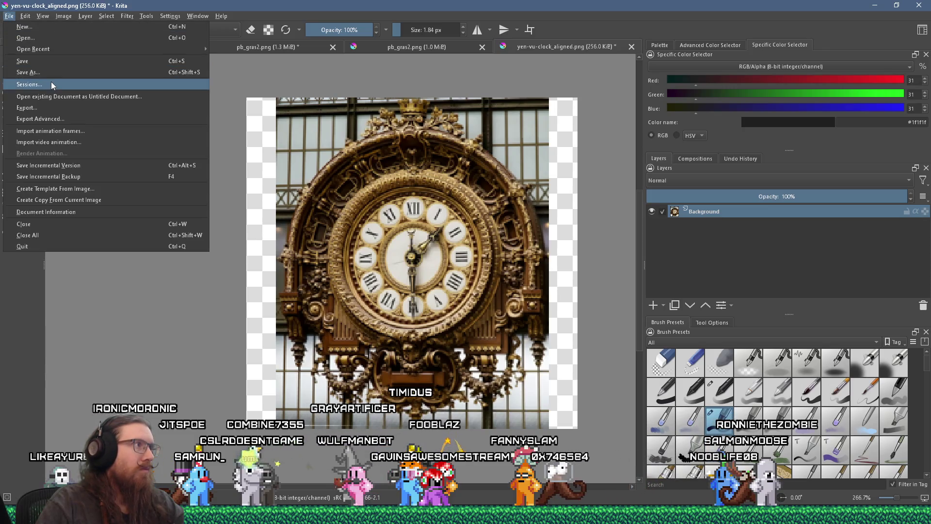
Save the square image as yen-vu-clock_256.png, accepting the default PNG options
{"action": "left_click", "coordinate": [53, 73]}
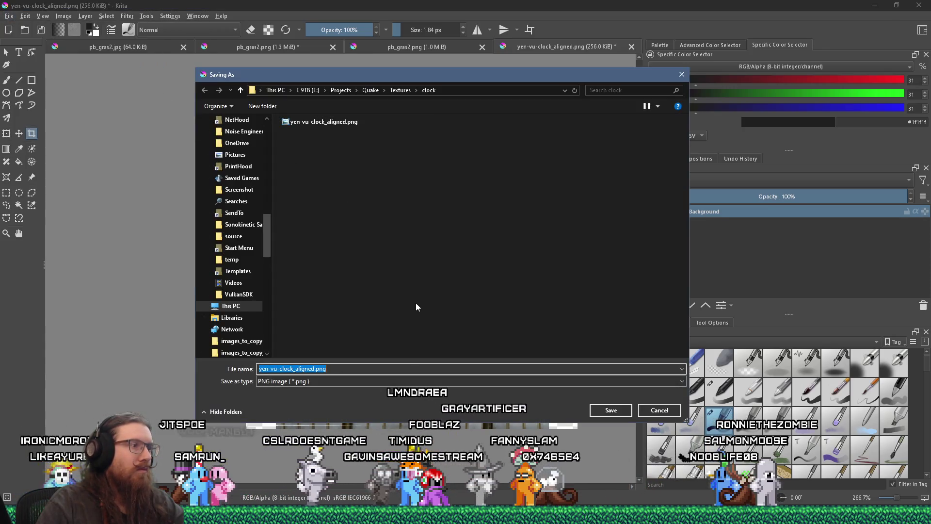
{"action": "double_click", "coordinate": [302, 369]}
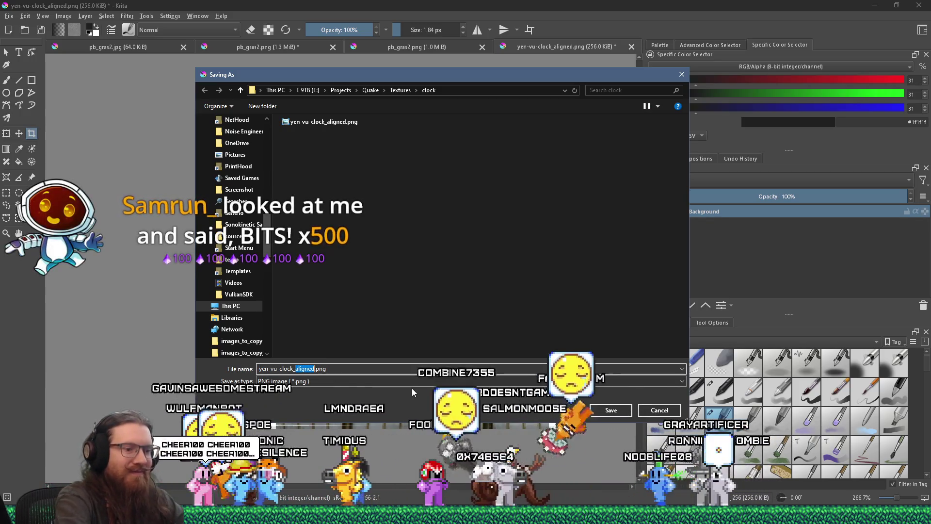
{"action": "type", "text": "256"}
{"action": "key", "text": "Return"}
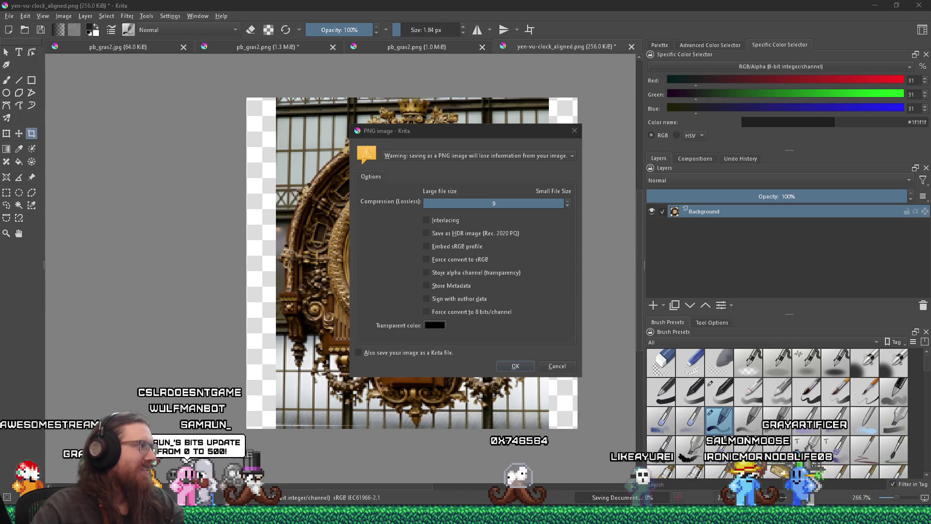
{"action": "left_click", "coordinate": [510, 368]}
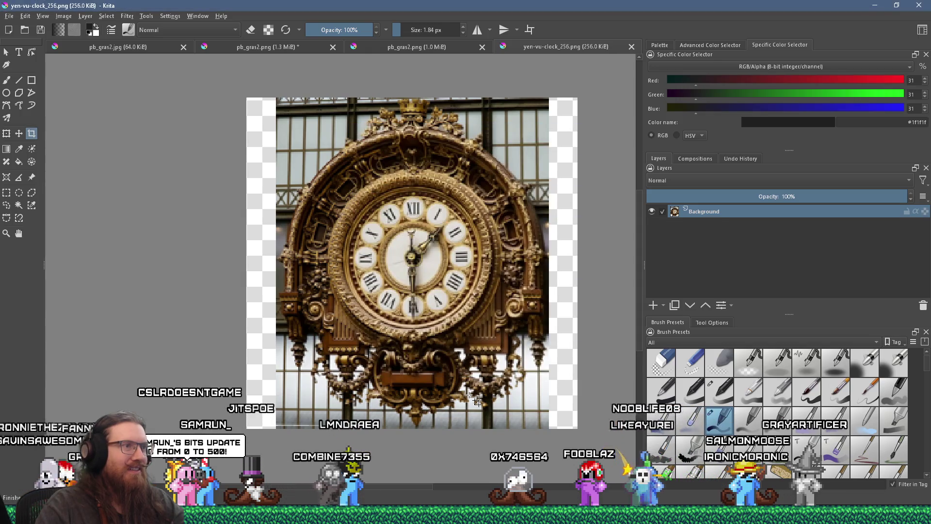
{"action": "key", "text": "alt+Tab"}
{"action": "key", "text": "alt+Tab"}
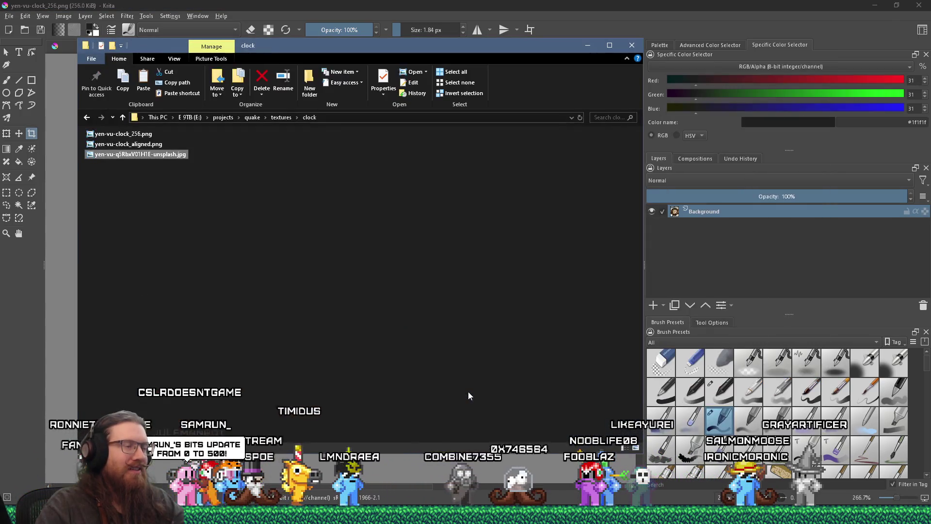
Check the clock folder's path in Explorer, where yen-vu-clock_256.png is now listed
{"action": "left_click", "coordinate": [348, 118]}
{"action": "right_click", "coordinate": [349, 118]}
{"action": "key", "text": "Escape"}
{"action": "right_click", "coordinate": [197, 118]}
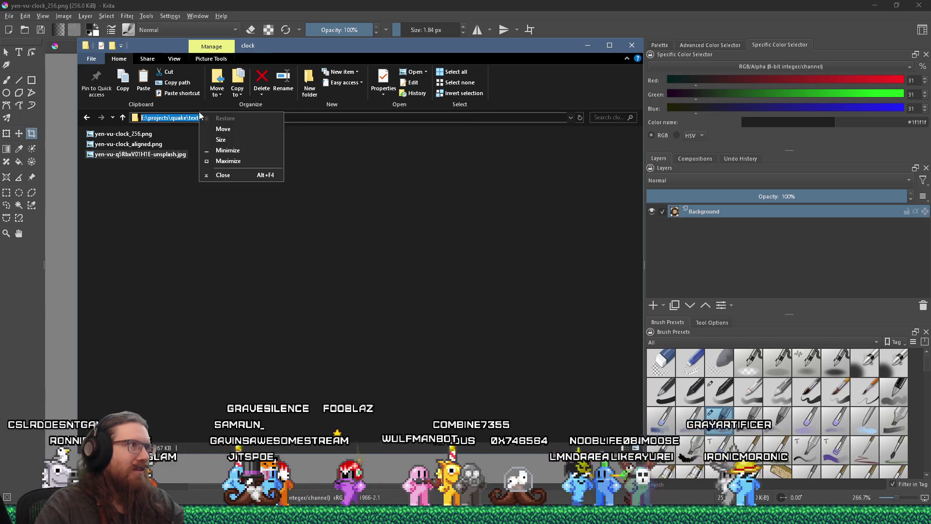
{"action": "key", "text": "Escape"}
{"action": "right_click", "coordinate": [197, 118]}
{"action": "key", "text": "Escape"}
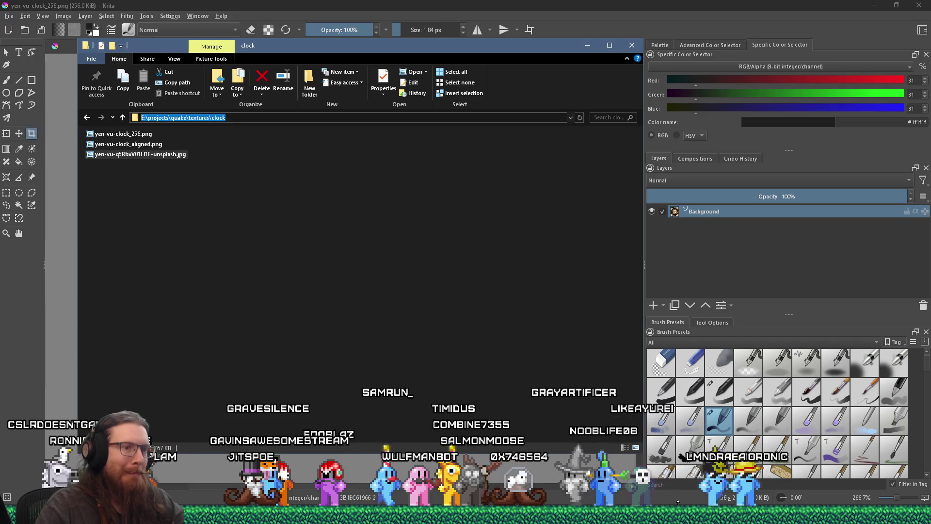
{"action": "key", "text": "alt+Tab"}
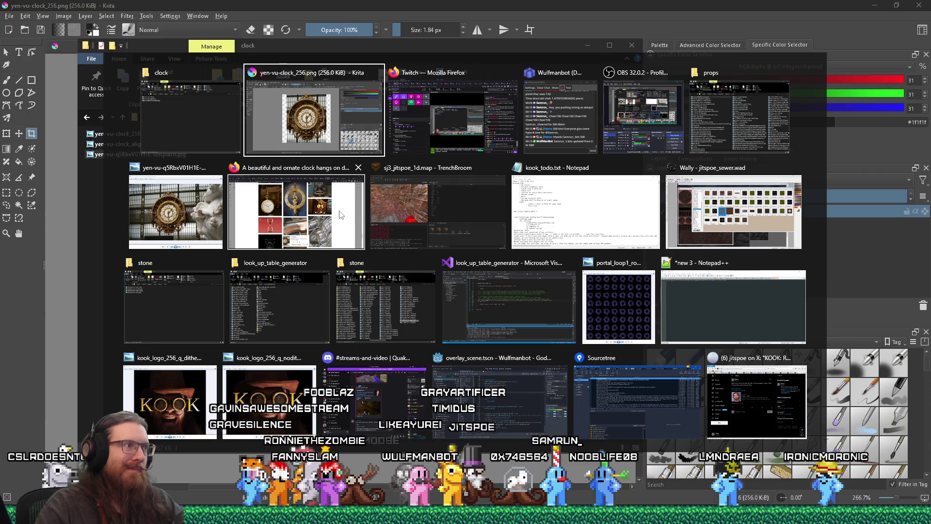
Switch to Visual Studio and comment out the cobblestone convert_image call on line 931 with //
{"action": "left_click", "coordinate": [410, 215]}
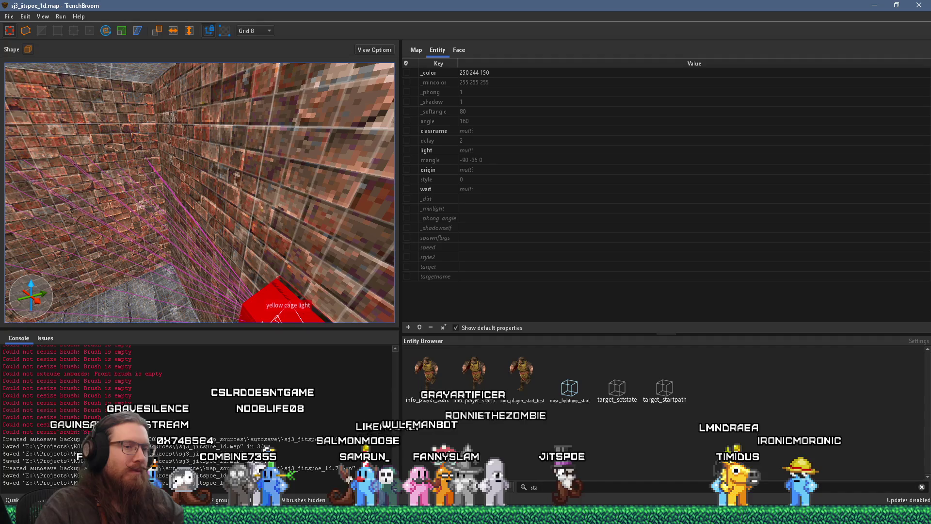
{"action": "mouse_move", "coordinate": [758, 515]}
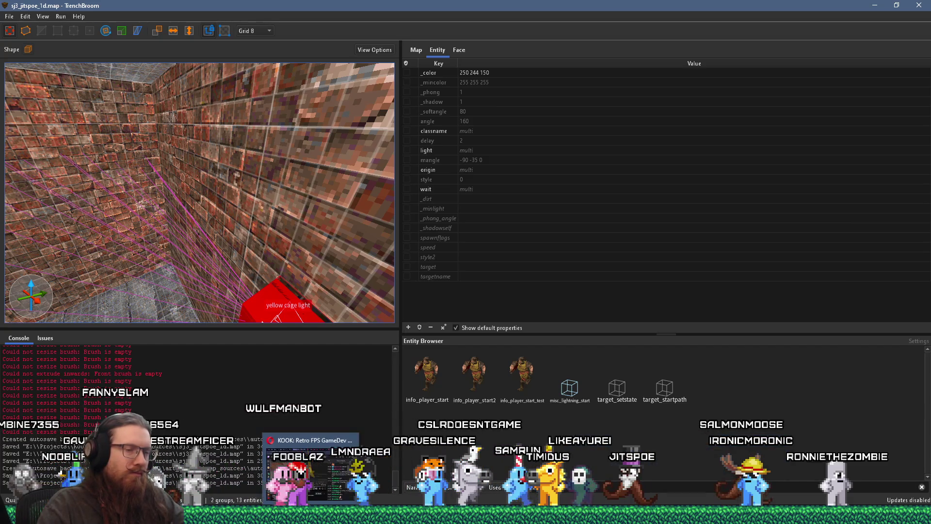
{"action": "mouse_move", "coordinate": [717, 515]}
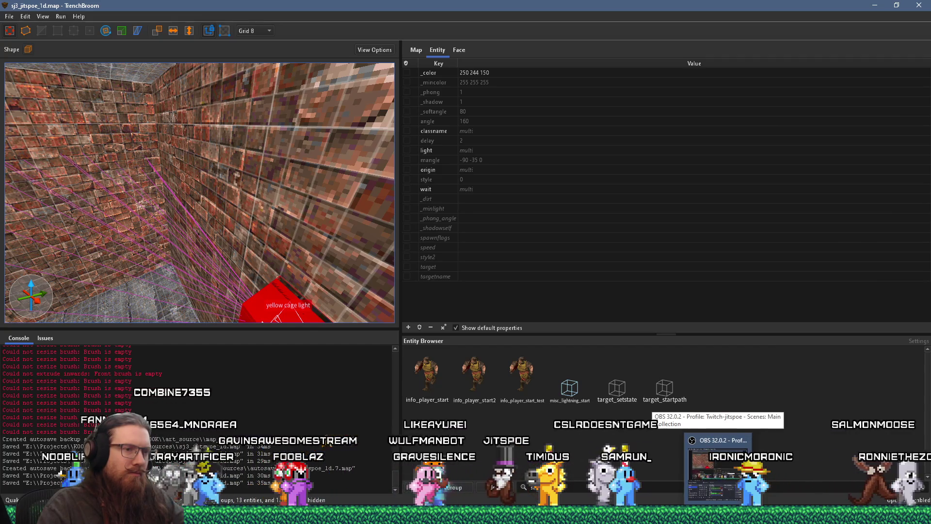
{"action": "mouse_move", "coordinate": [660, 516]}
{"action": "left_click", "coordinate": [619, 449]}
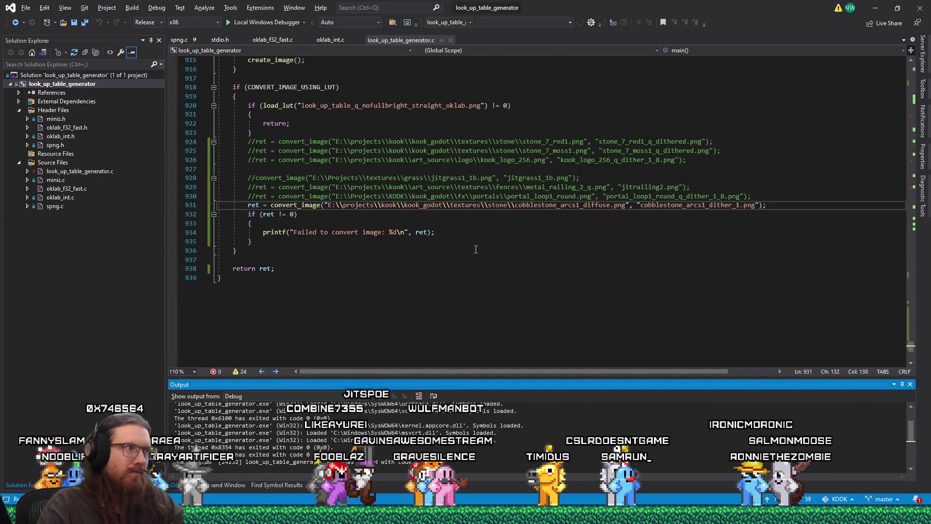
{"action": "left_click", "coordinate": [260, 208]}
{"action": "type", "text": "//"}
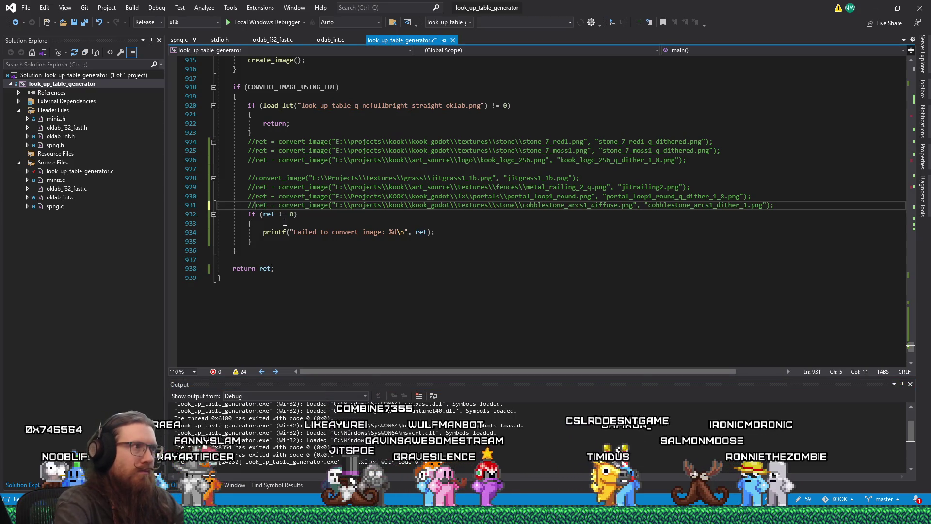